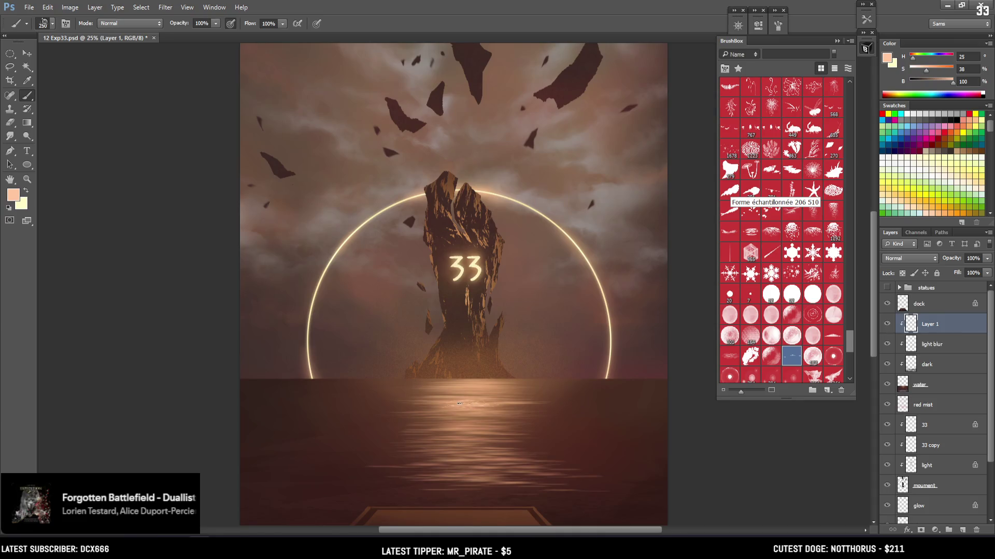
Paint broad light wave crests across the water reflection with an enlarged brush, undoing a first trial stroke
{"action": "key", "text": "x"}
{"action": "mouse_move", "coordinate": [482, 411]}
{"action": "left_mouse_down"}
{"action": "mouse_move", "coordinate": [471, 407]}
{"action": "mouse_move", "coordinate": [490, 422]}
{"action": "mouse_move", "coordinate": [476, 435]}
{"action": "left_mouse_up"}
{"action": "key", "text": "ctrl+z"}
{"action": "key", "text": "x"}
{"action": "key", "text": "bracketright"}
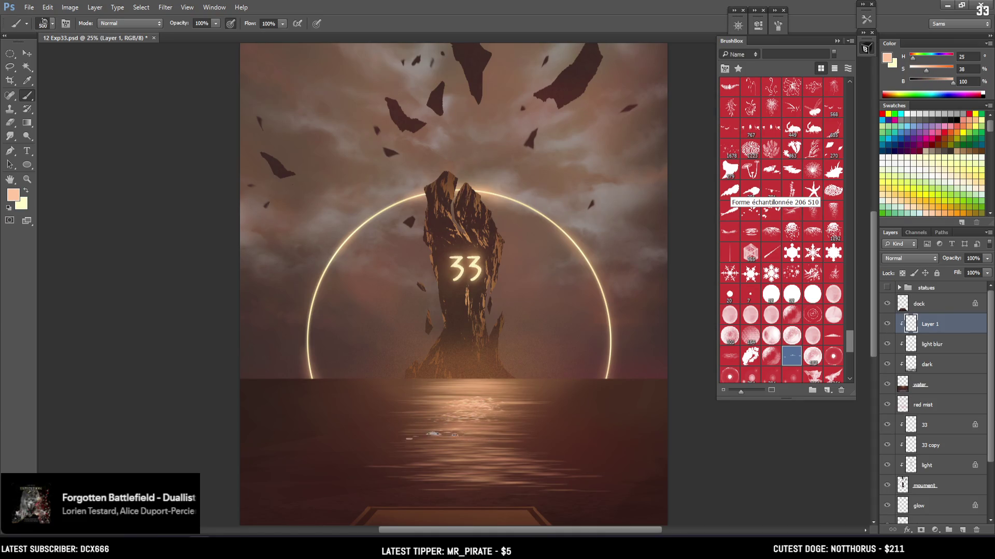
{"action": "key", "text": "bracketright"}
{"action": "key", "text": "bracketright"}
{"action": "key", "text": "bracketright"}
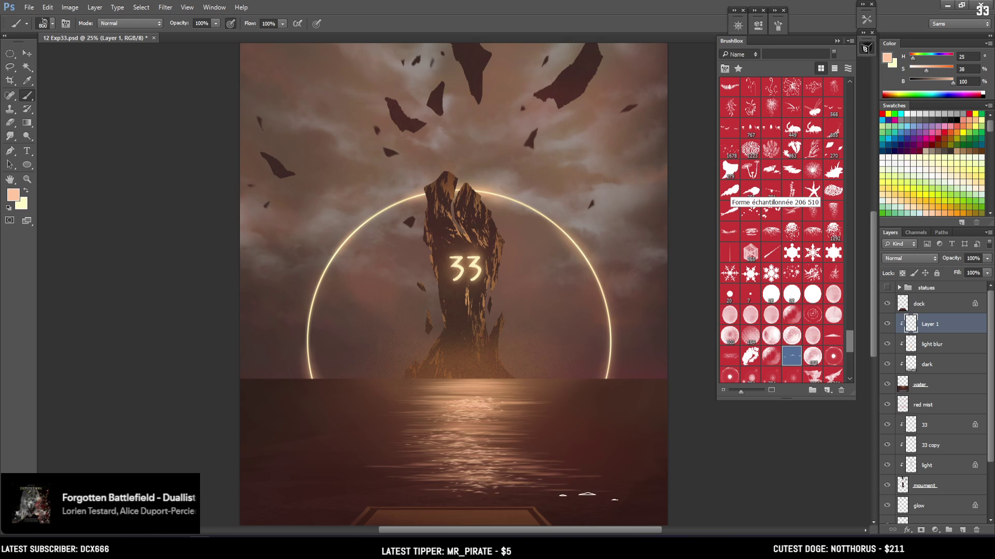
{"action": "mouse_move", "coordinate": [440, 490]}
{"action": "left_mouse_down"}
{"action": "mouse_move", "coordinate": [363, 488]}
{"action": "mouse_move", "coordinate": [481, 493]}
{"action": "mouse_move", "coordinate": [420, 494]}
{"action": "mouse_move", "coordinate": [466, 493]}
{"action": "left_mouse_up"}
Dab a small light-yellow highlight onto the water with a reduced brush, then restore the colours
{"action": "key", "text": "x"}
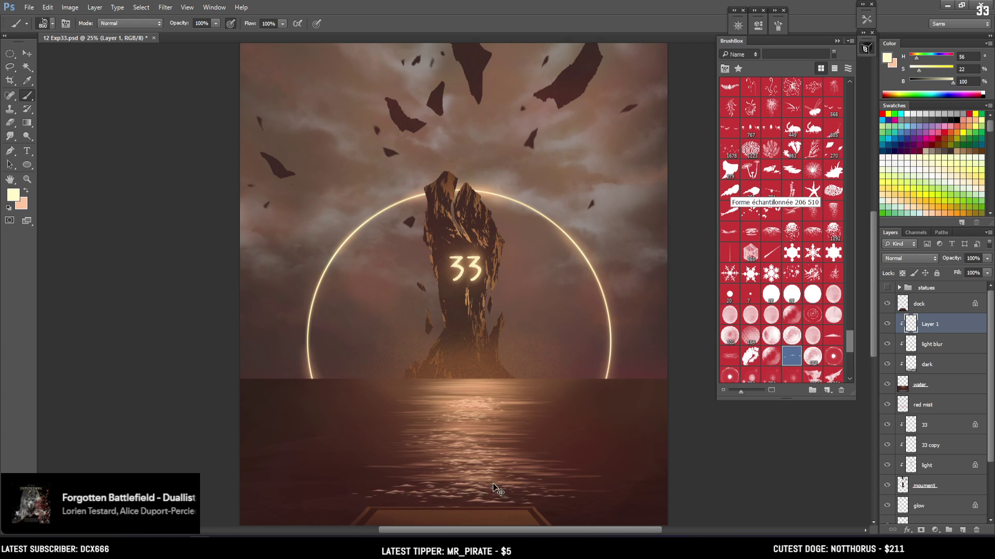
{"action": "key", "text": "bracketleft"}
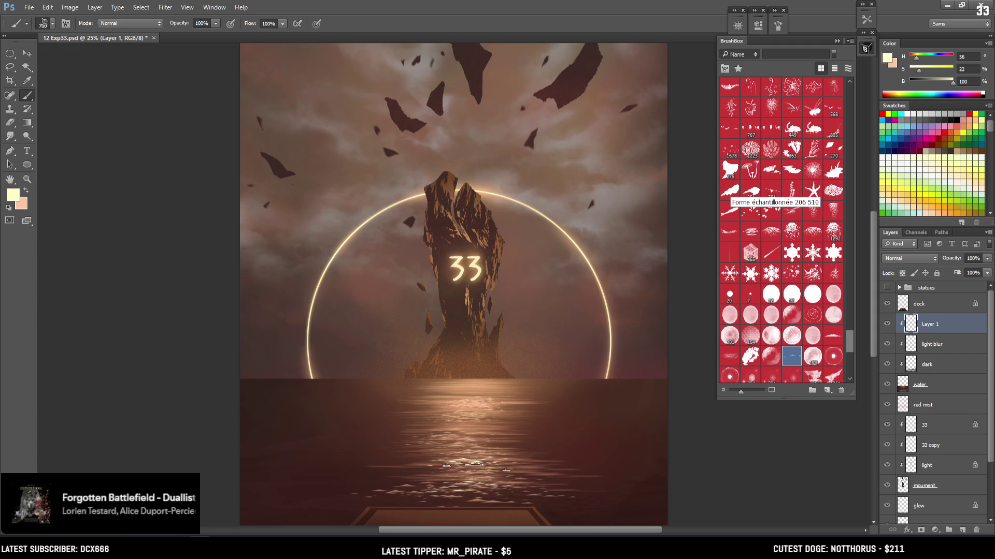
{"action": "key", "text": "bracketleft"}
{"action": "key", "text": "bracketleft"}
{"action": "key", "text": "bracketleft"}
{"action": "key", "text": "bracketleft"}
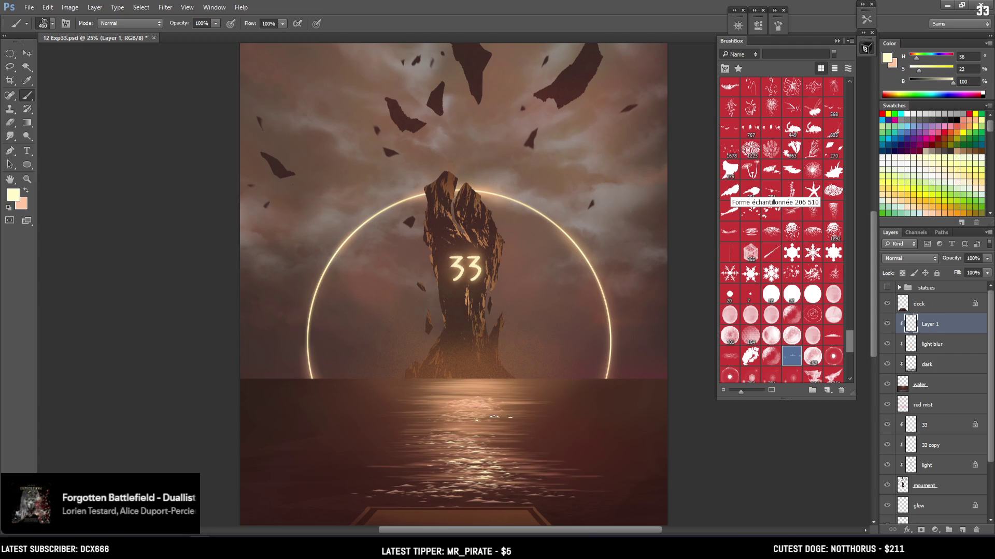
{"action": "key", "text": "bracketleft"}
{"action": "key", "text": "bracketleft"}
{"action": "left_click", "coordinate": [469, 404]}
{"action": "key", "text": "bracketright"}
{"action": "key", "text": "x"}
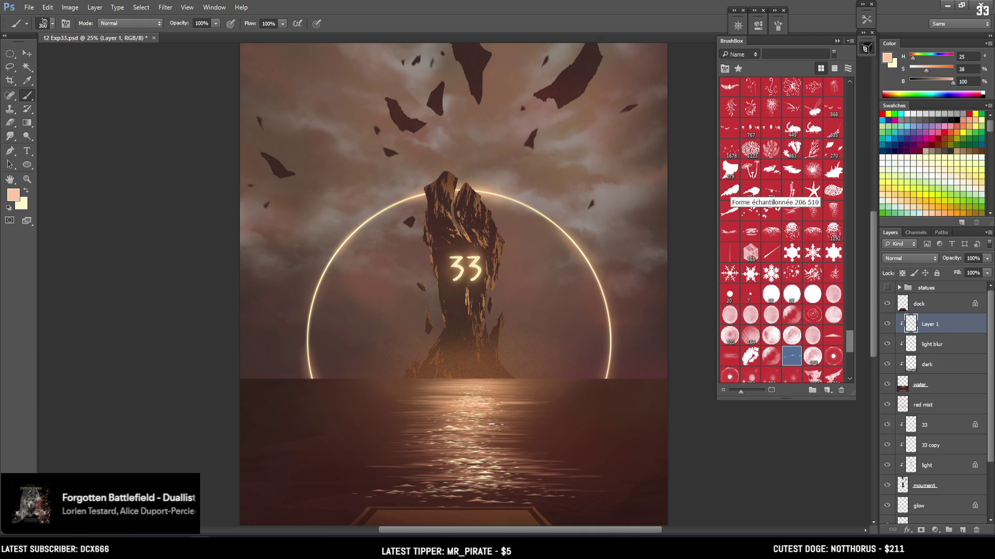
{"action": "key", "text": "ctrl+minus"}
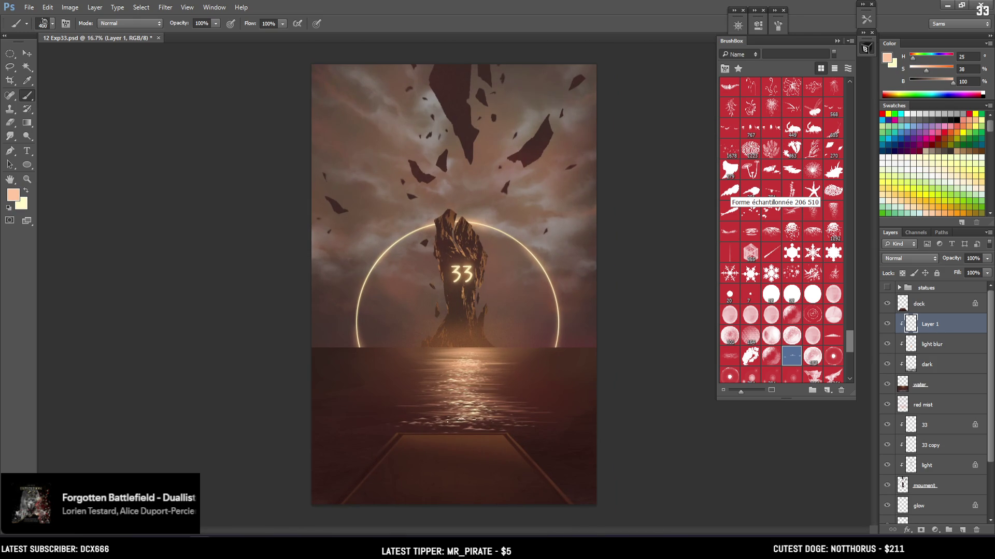
Lasso a band of water and paint light sparkles inside the selection
{"action": "key", "text": "l"}
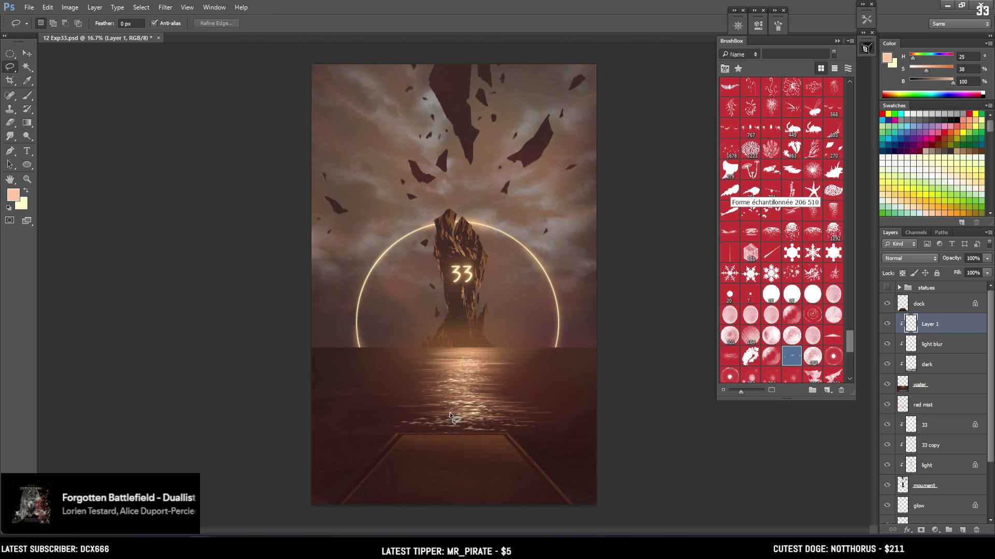
{"action": "mouse_move", "coordinate": [462, 412]}
{"action": "left_mouse_down"}
{"action": "mouse_move", "coordinate": [400, 421]}
{"action": "mouse_move", "coordinate": [539, 419]}
{"action": "left_mouse_up"}
{"action": "key", "text": "b"}
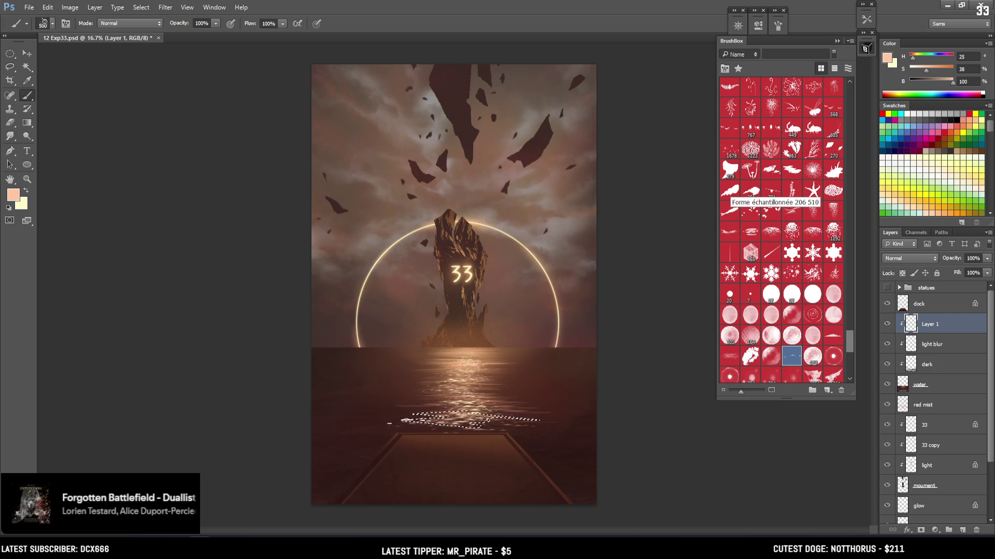
{"action": "key", "text": "x"}
{"action": "key", "text": "bracketright"}
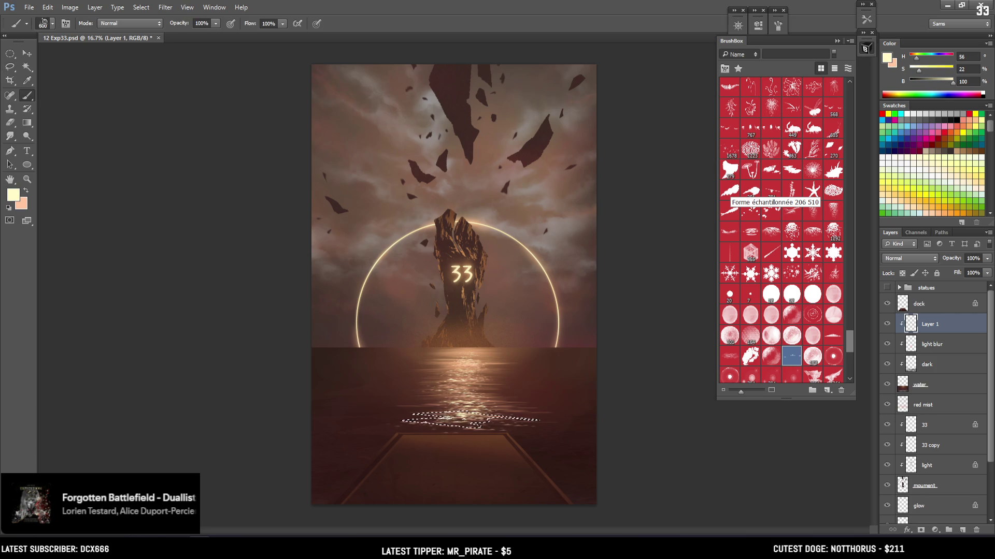
{"action": "key", "text": "bracketright"}
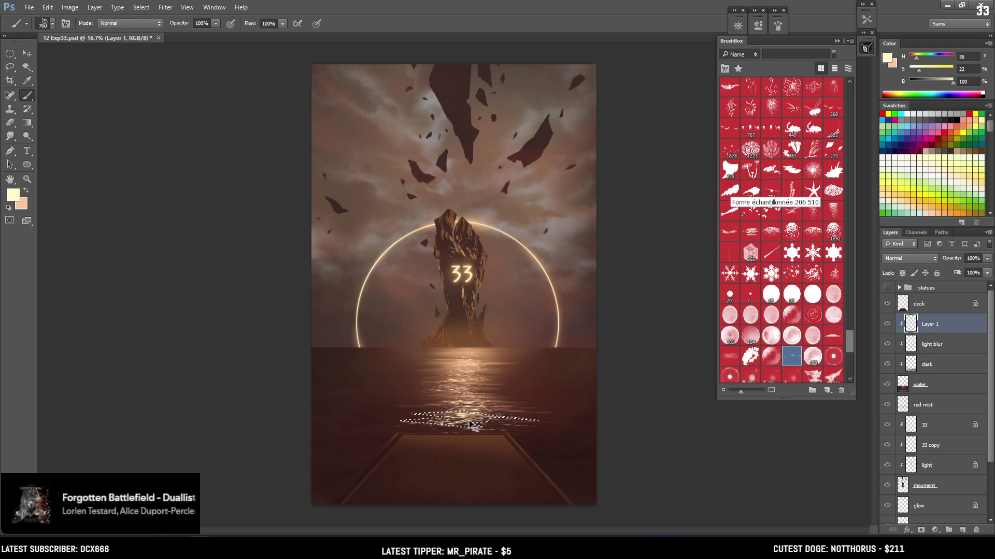
{"action": "key", "text": "bracketleft"}
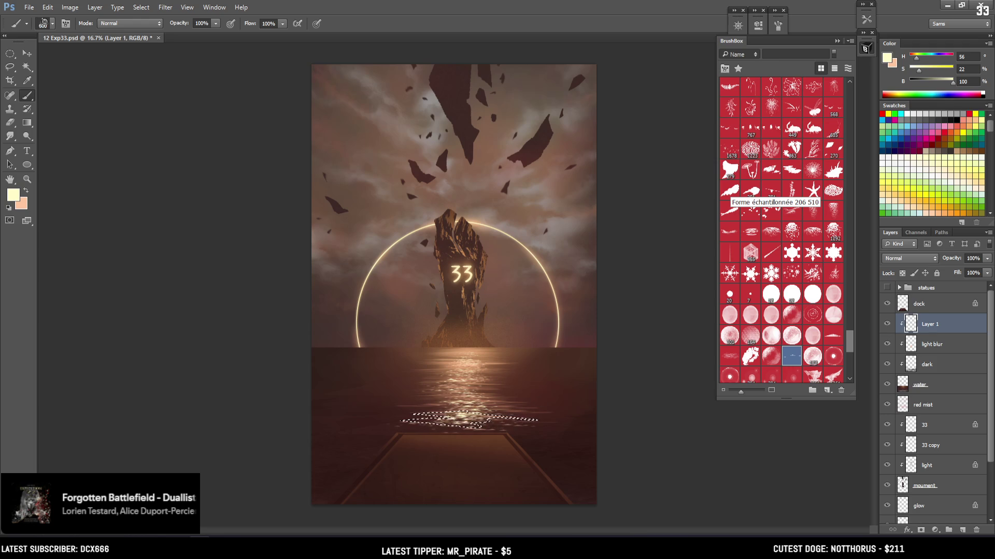
{"action": "key", "text": "bracketleft"}
{"action": "key", "text": "ctrl+d"}
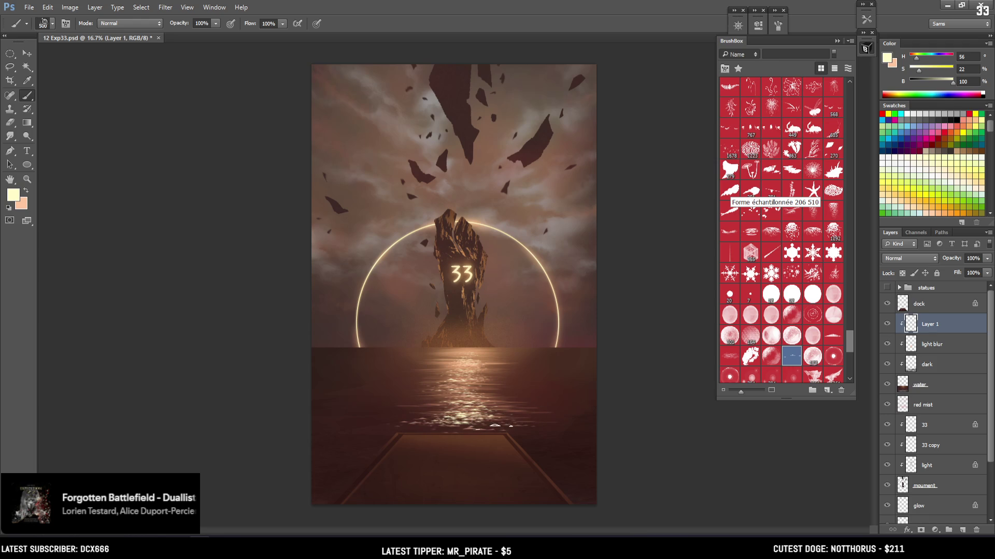
Lasso the water just above the dock, paint light into it, and ready the Eraser for stray strokes
{"action": "key", "text": "l"}
{"action": "mouse_move", "coordinate": [449, 431]}
{"action": "left_mouse_down"}
{"action": "mouse_move", "coordinate": [394, 437]}
{"action": "mouse_move", "coordinate": [412, 430]}
{"action": "left_mouse_up"}
{"action": "key", "text": "b"}
{"action": "key", "text": "x"}
{"action": "key", "text": "bracketright"}
{"action": "key", "text": "bracketright"}
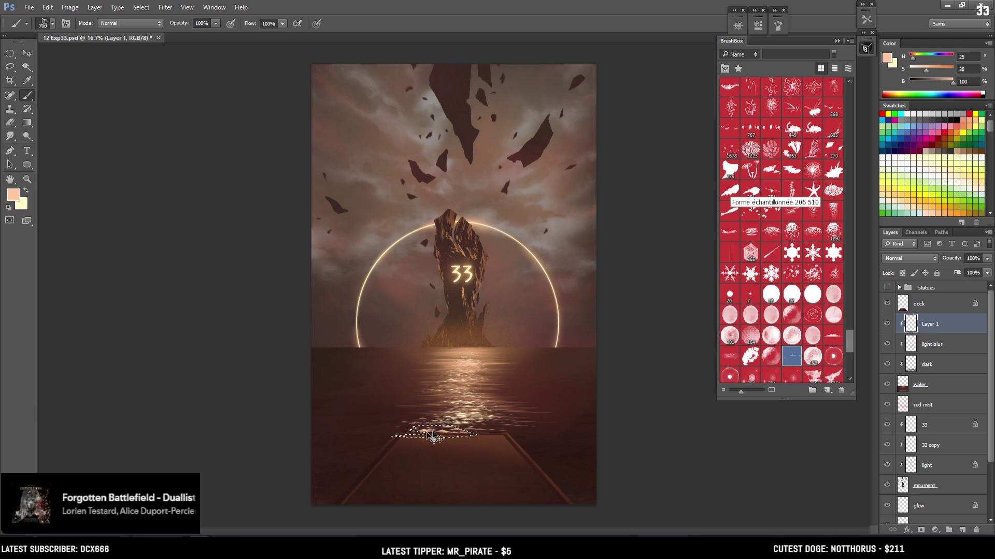
{"action": "key", "text": "x"}
{"action": "key", "text": "ctrl+d"}
{"action": "key", "text": "e"}
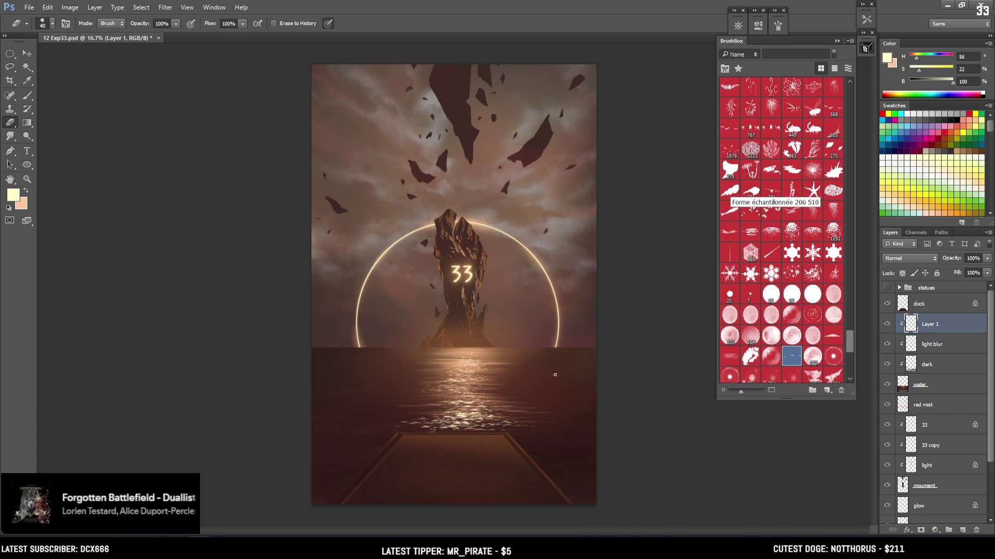
{"action": "key", "text": "ctrl+plus"}
{"action": "left_click_drag", "start_coordinate": [542, 384], "coordinate": [402, 398]}
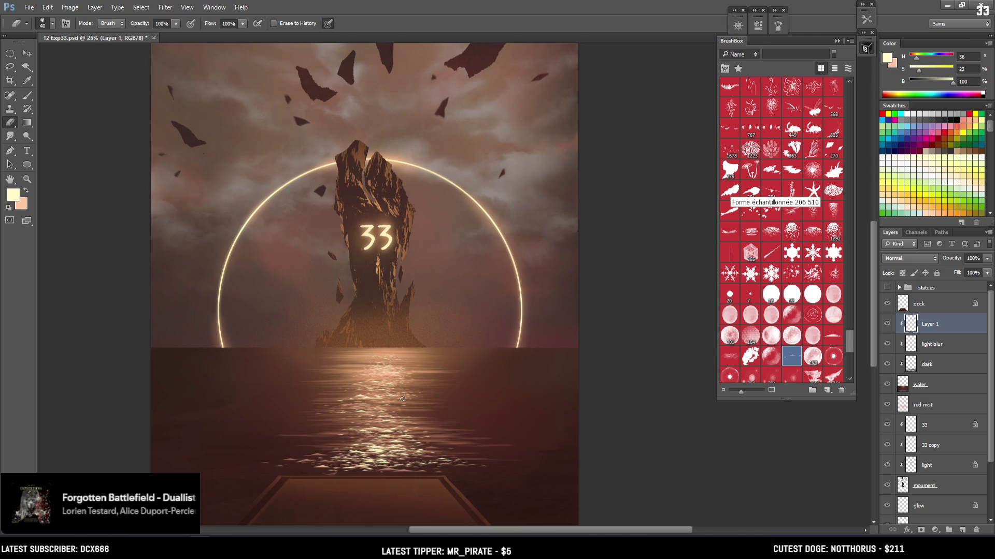
Set up the Smudge tool with the 128 Texture brush tip from BrushBox
{"action": "key", "text": "r"}
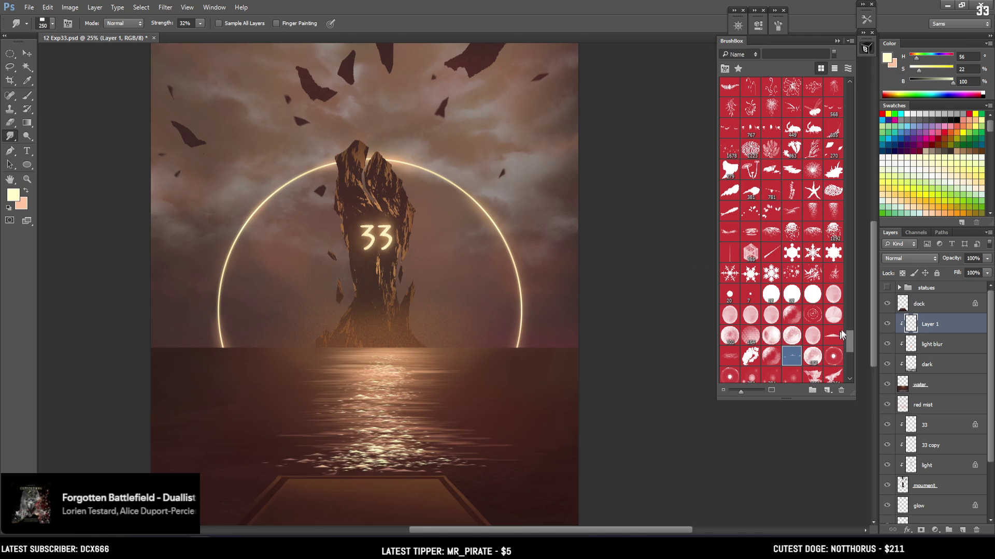
{"action": "left_click_drag", "start_coordinate": [851, 341], "coordinate": [855, 113]}
{"action": "scroll", "coordinate": [837, 139], "scroll_direction": "down", "scroll_amount": 1}
{"action": "left_click", "coordinate": [812, 174]}
{"action": "left_click", "coordinate": [833, 196]}
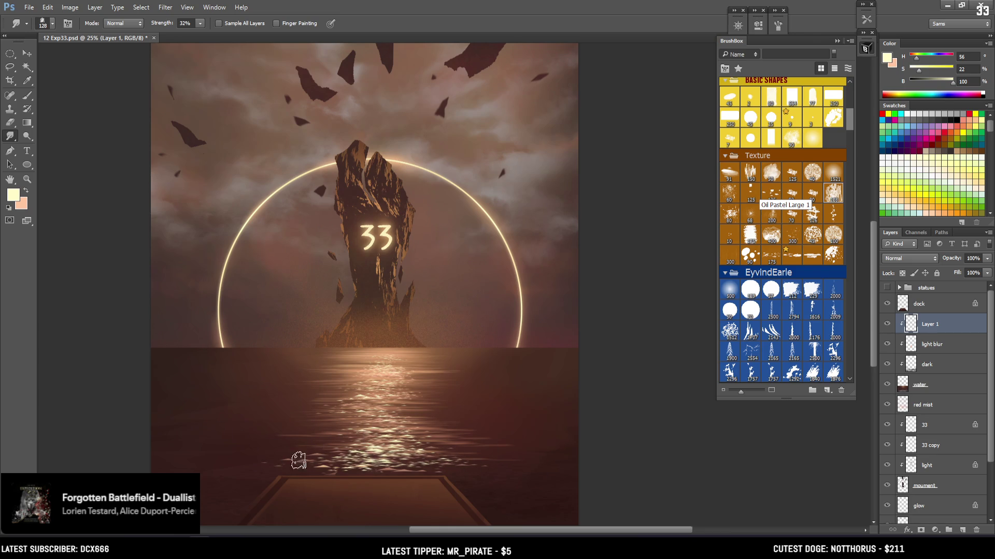
Smudge the water highlights softly, then select the dock layer
{"action": "key", "text": "b"}
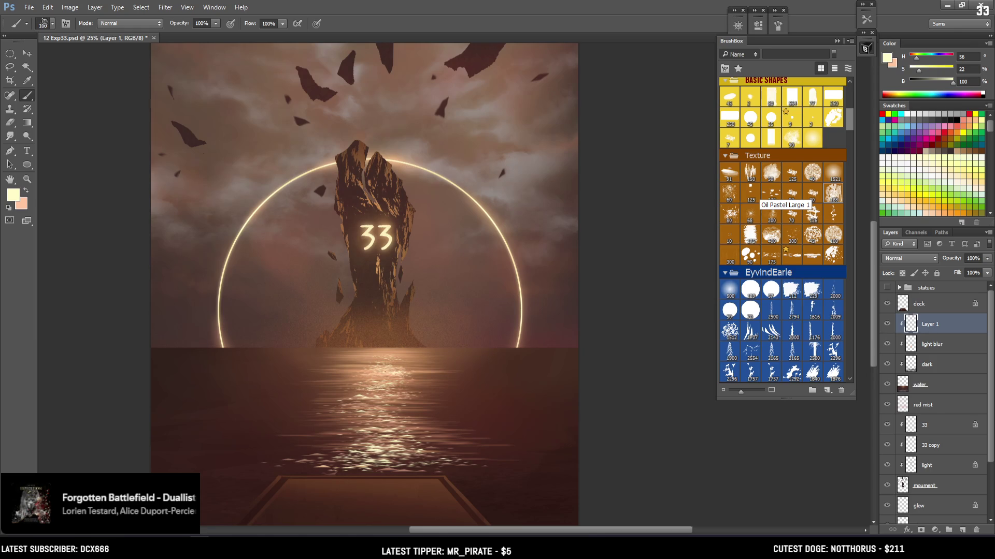
{"action": "key", "text": "bracketright"}
{"action": "key", "text": "bracketright"}
{"action": "key", "text": "bracketright"}
{"action": "key", "text": "bracketleft"}
{"action": "key", "text": "bracketleft"}
{"action": "key", "text": "bracketleft"}
{"action": "key", "text": "ctrl+minus"}
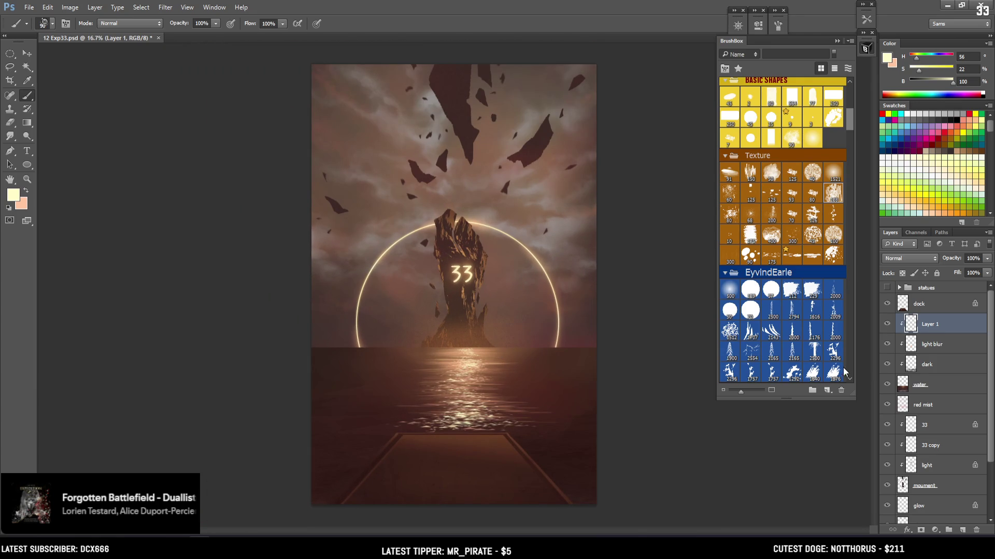
{"action": "key", "text": "r"}
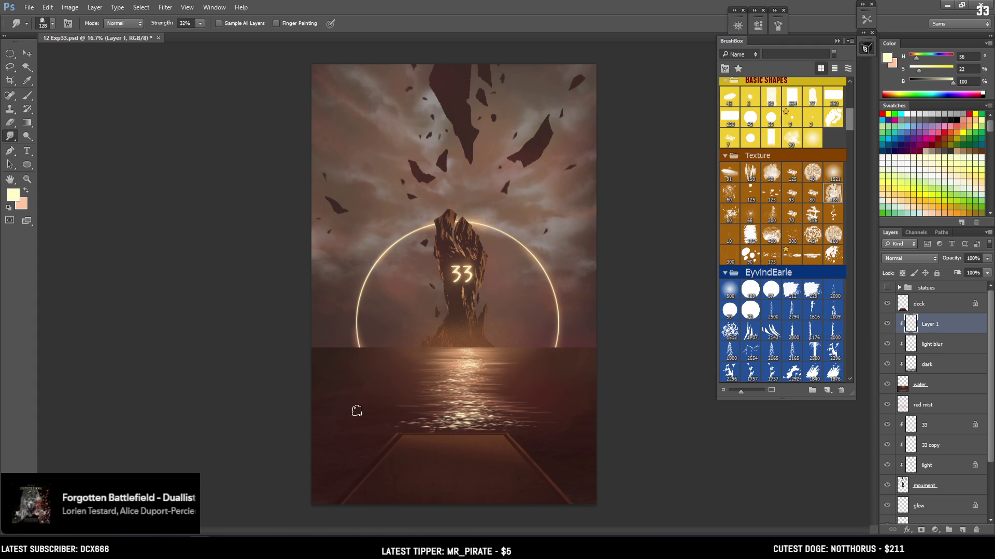
{"action": "key", "text": "ctrl+minus"}
{"action": "key", "text": "ctrl+plus"}
{"action": "left_click", "coordinate": [917, 306]}
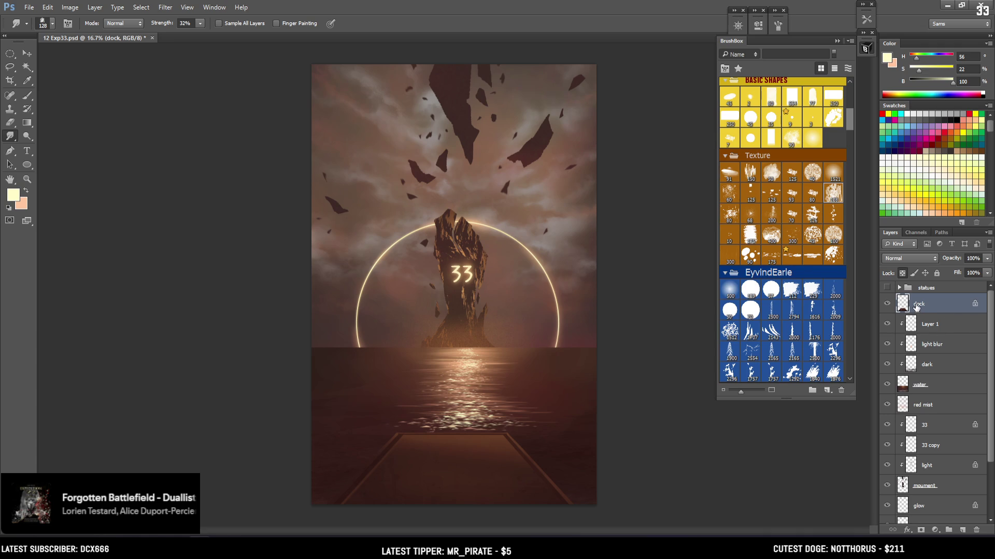
Darken the dock with Levels input values 15 / 1.15 / 255
{"action": "key", "text": "ctrl+l"}
{"action": "left_click_drag", "start_coordinate": [633, 276], "coordinate": [691, 273]}
{"action": "mouse_move", "coordinate": [761, 275]}
{"action": "left_mouse_down"}
{"action": "mouse_move", "coordinate": [723, 273]}
{"action": "mouse_move", "coordinate": [777, 273]}
{"action": "left_mouse_up"}
{"action": "left_click_drag", "start_coordinate": [634, 273], "coordinate": [638, 279]}
{"action": "left_click", "coordinate": [638, 278]}
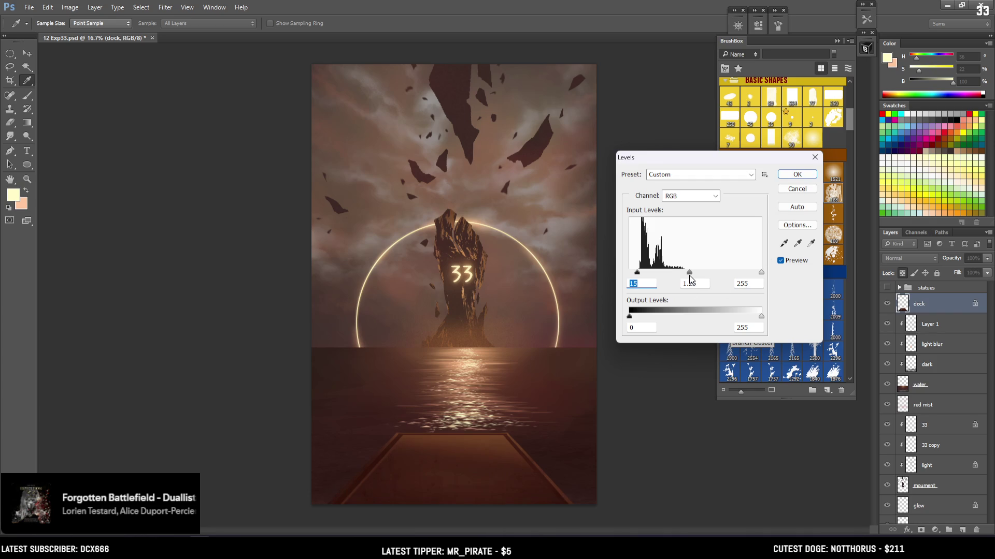
{"action": "left_click_drag", "start_coordinate": [692, 274], "coordinate": [691, 275]}
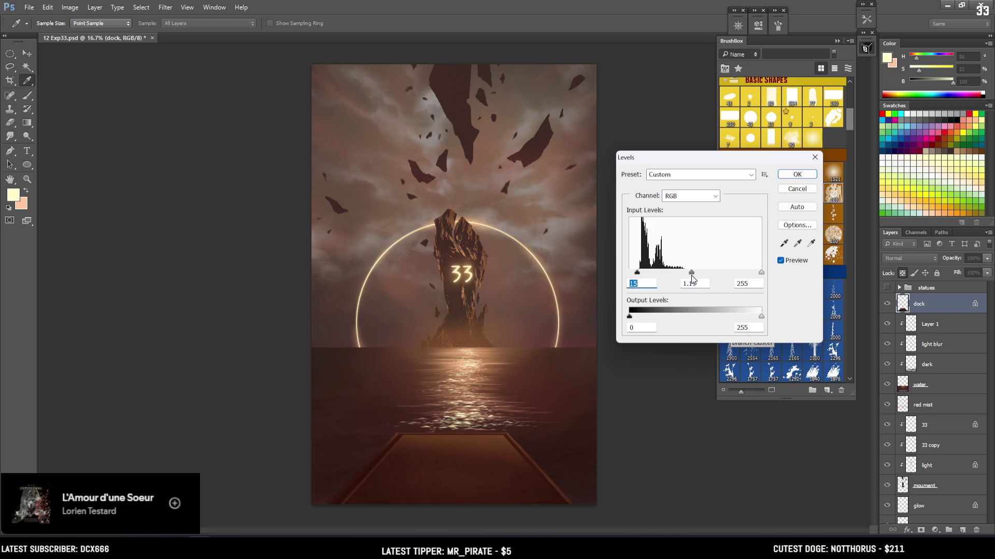
{"action": "left_click", "coordinate": [783, 175]}
Save 12 Exp33.psd
{"action": "key", "text": "r"}
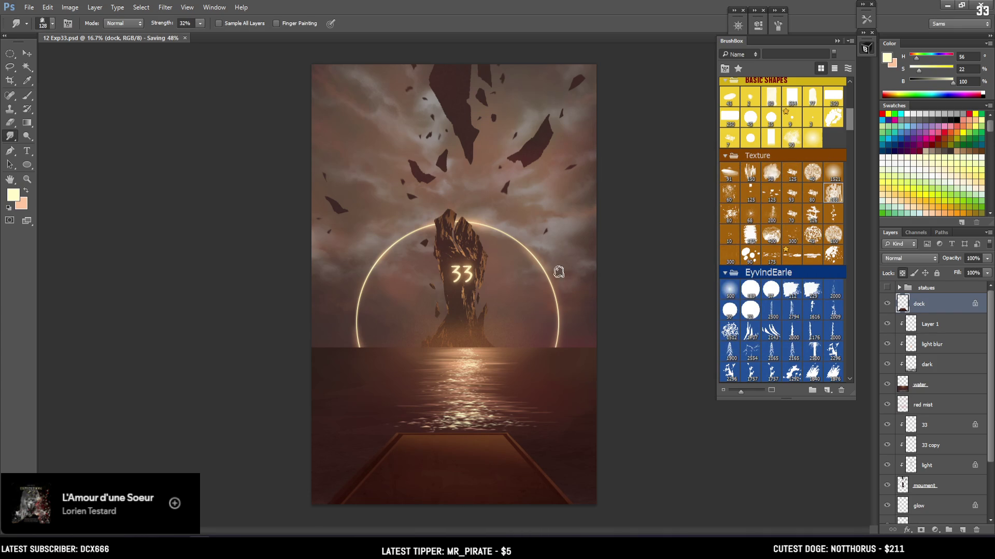
{"action": "key", "text": "ctrl+minus"}
{"action": "key", "text": "ctrl+plus"}
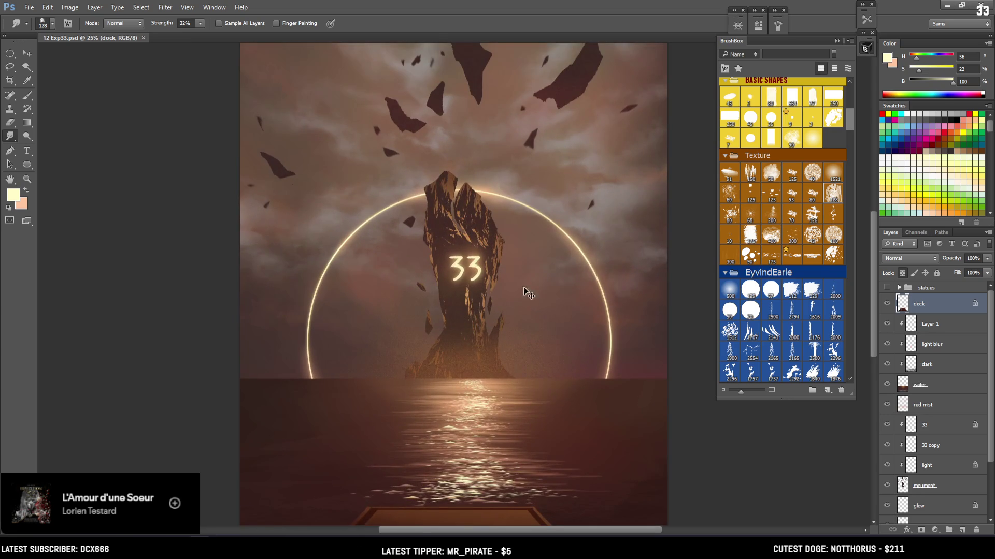
Zoom in on the rock spire, pan across it, and zoom back out
{"action": "key", "text": "ctrl+plus"}
{"action": "mouse_move", "coordinate": [502, 343]}
{"action": "left_mouse_down"}
{"action": "mouse_move", "coordinate": [475, 244]}
{"action": "mouse_move", "coordinate": [490, 329]}
{"action": "mouse_move", "coordinate": [436, 327]}
{"action": "left_mouse_up"}
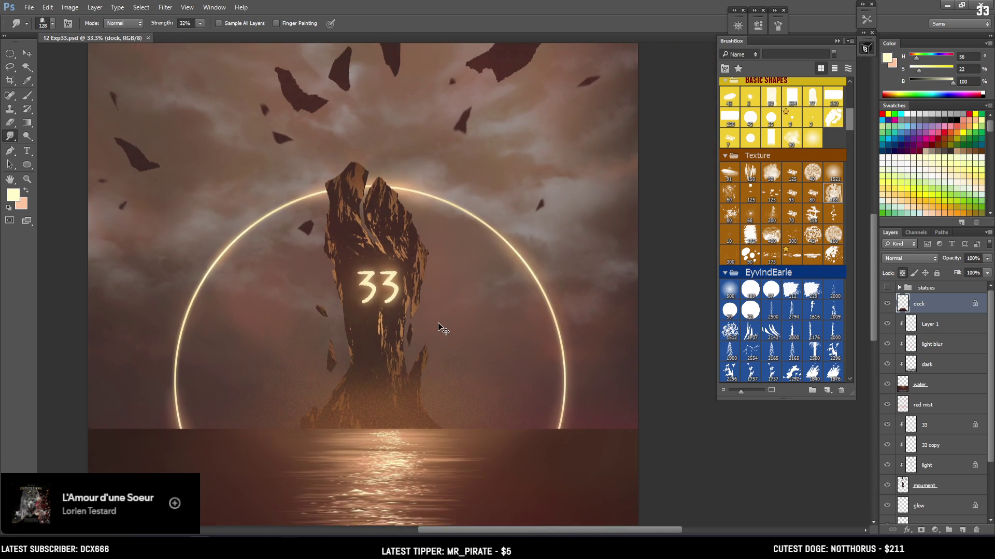
{"action": "key", "text": "ctrl+minus"}
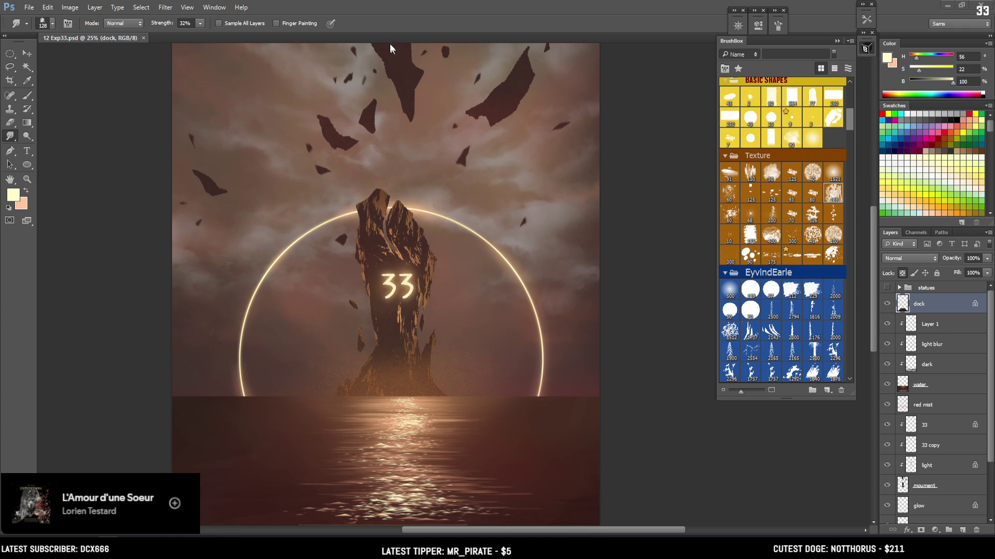
Toggle the water layer's visibility to compare, leaving it hidden, and sample a dark colour
{"action": "scroll", "coordinate": [582, 456], "scroll_direction": "down", "scroll_amount": 1}
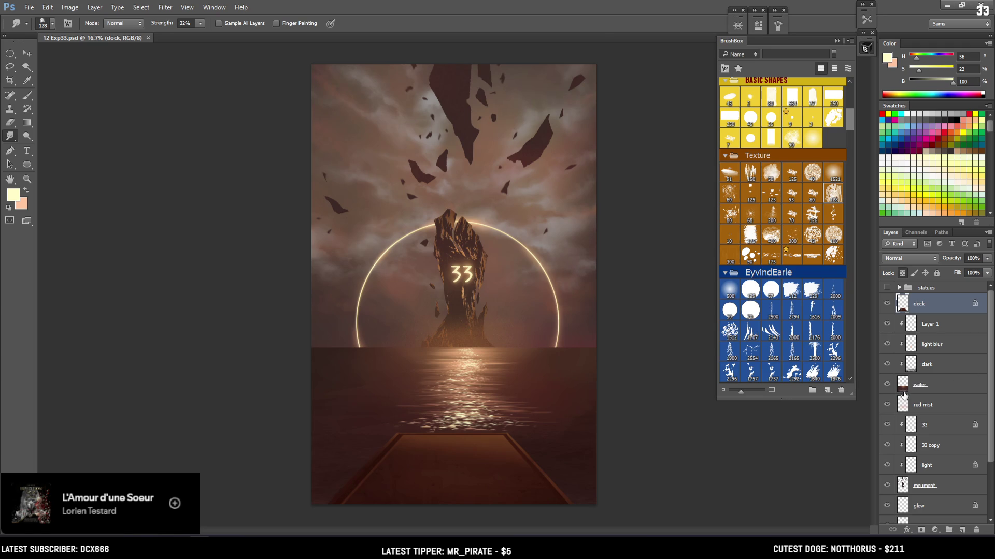
{"action": "left_click", "coordinate": [896, 390]}
{"action": "left_click", "coordinate": [887, 385]}
{"action": "left_click", "coordinate": [888, 386]}
{"action": "left_click", "coordinate": [887, 385]}
{"action": "key", "text": "b"}
{"action": "left_click", "coordinate": [575, 428], "text": "alt"}
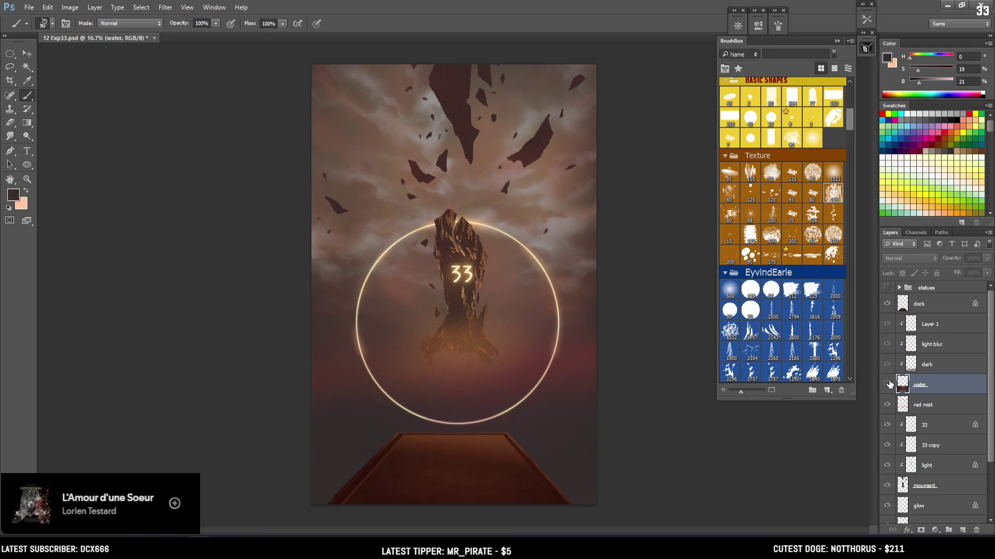
Show the water layer again and load the 491 cloud brush from BrushBox Clouds
{"action": "left_click", "coordinate": [886, 385]}
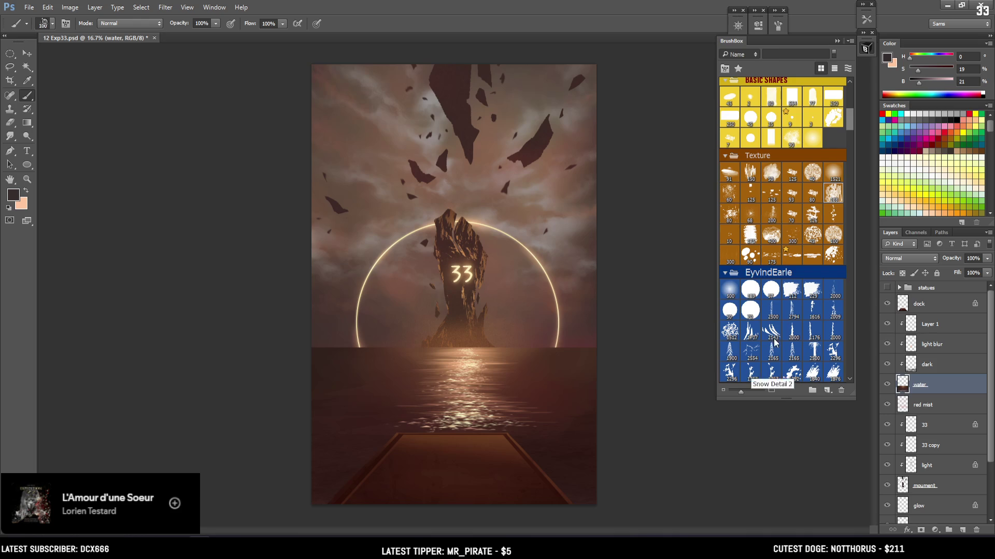
{"action": "scroll", "coordinate": [785, 265], "scroll_direction": "down", "scroll_amount": 5}
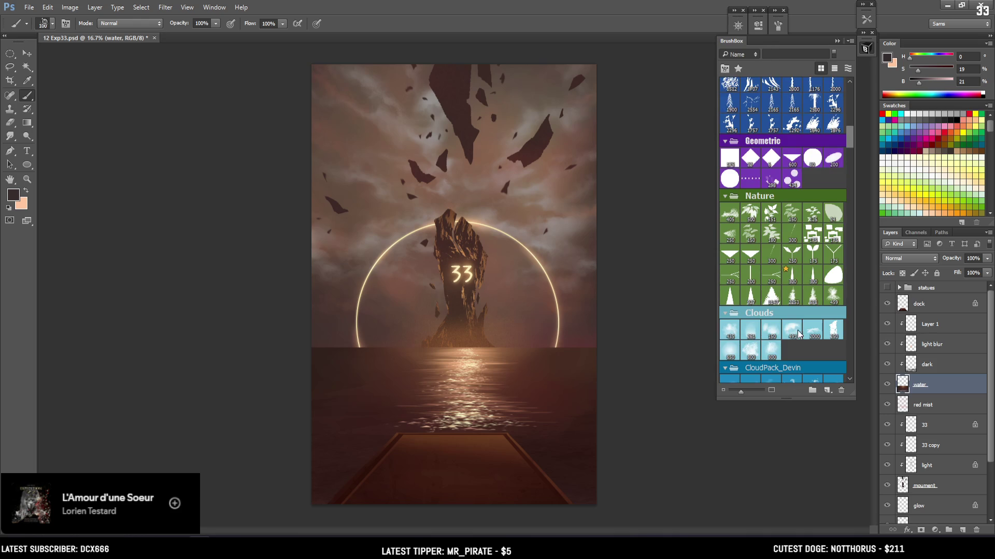
{"action": "left_click", "coordinate": [792, 330]}
Toggle the clouds gray and red clouds layers to compare, then select the sky layer
{"action": "scroll", "coordinate": [961, 447], "scroll_direction": "down", "scroll_amount": 3}
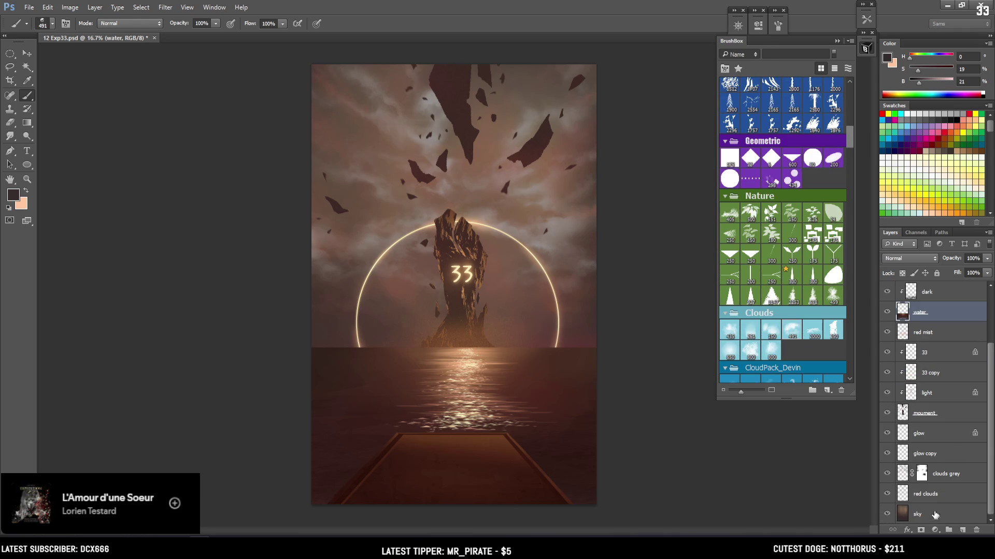
{"action": "left_click", "coordinate": [920, 498]}
{"action": "left_click", "coordinate": [887, 474]}
{"action": "left_click", "coordinate": [887, 473]}
{"action": "left_click", "coordinate": [887, 494]}
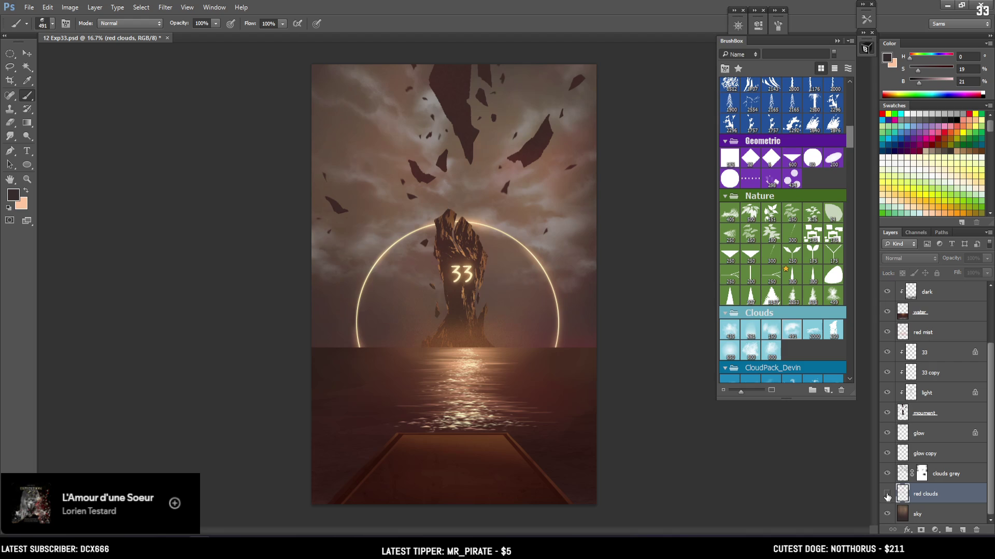
{"action": "left_click", "coordinate": [887, 493]}
{"action": "left_click", "coordinate": [905, 514]}
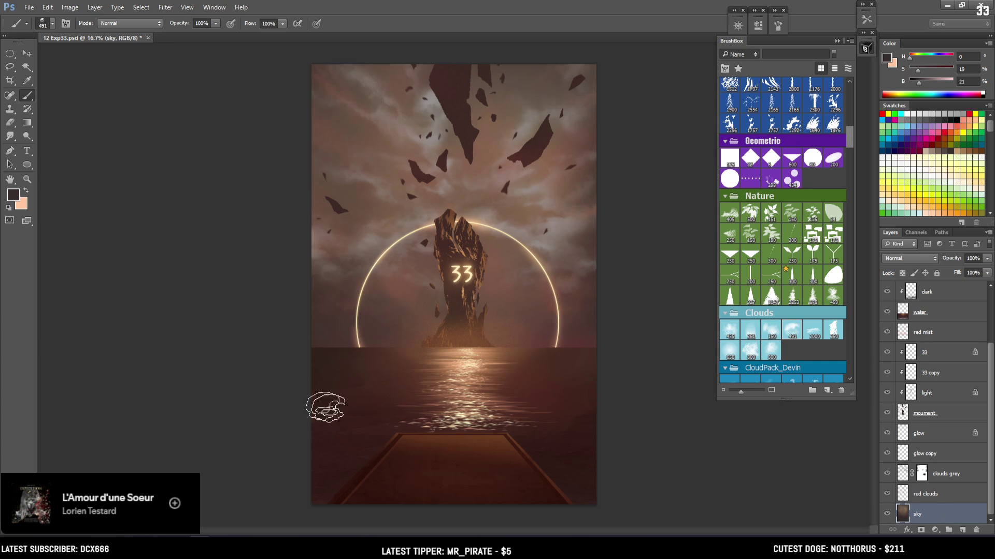
Enlarge the cloud brush from 491 to 900 px
{"action": "key", "text": "bracketright"}
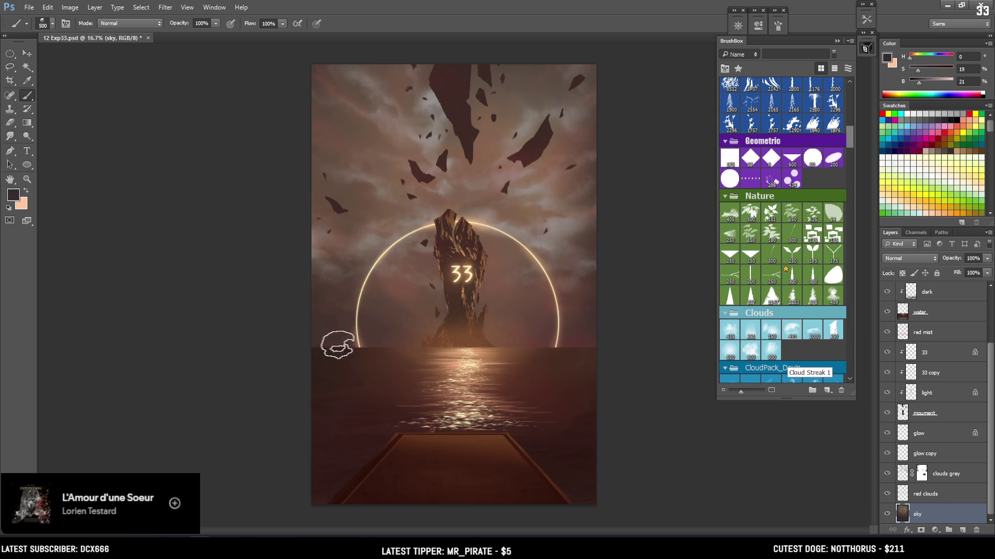
{"action": "key", "text": "bracketright"}
{"action": "key", "text": "bracketright"}
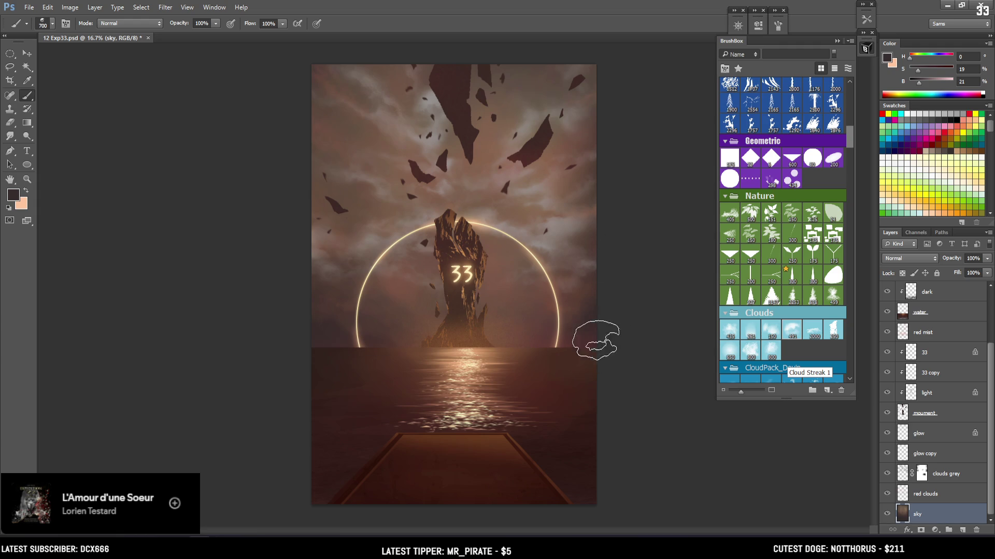
{"action": "key", "text": "bracketright"}
{"action": "key", "text": "bracketright"}
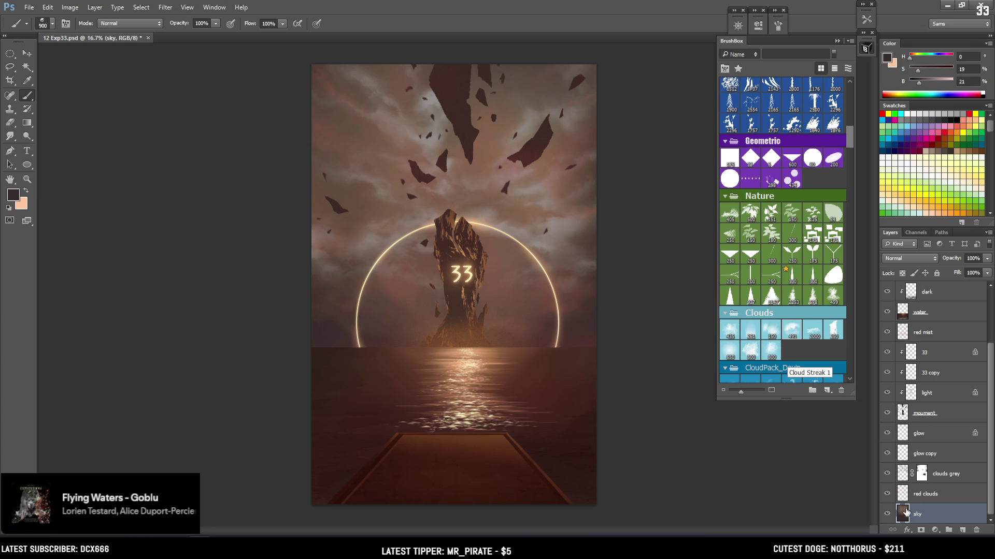
Toggle the sky layer off and on to compare, then zoom to 25% and reposition the view
{"action": "left_click", "coordinate": [887, 514]}
{"action": "left_click", "coordinate": [887, 515]}
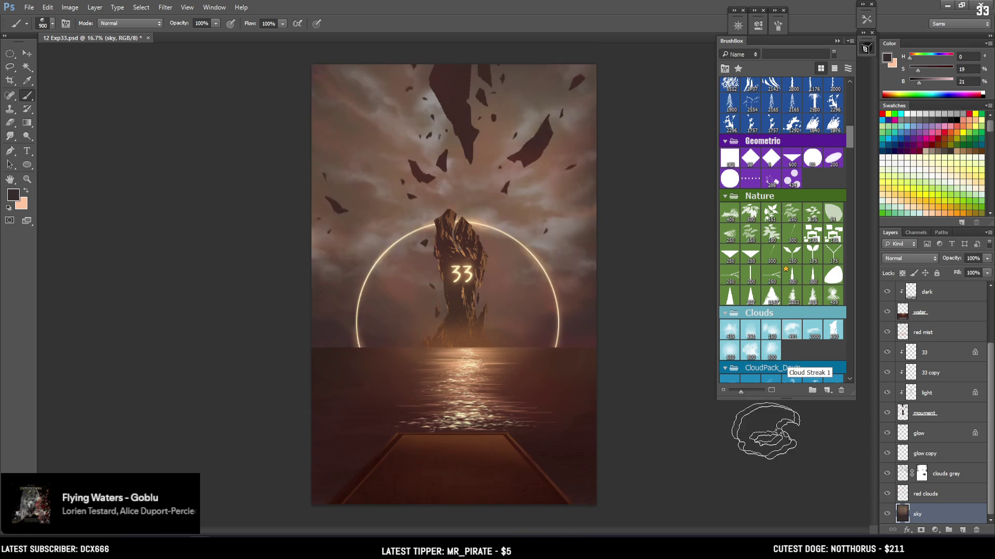
{"action": "key", "text": "ctrl+plus"}
{"action": "mouse_move", "coordinate": [425, 290]}
{"action": "left_mouse_down"}
{"action": "mouse_move", "coordinate": [425, 204]}
{"action": "mouse_move", "coordinate": [425, 238]}
{"action": "mouse_move", "coordinate": [392, 245]}
{"action": "left_mouse_up"}
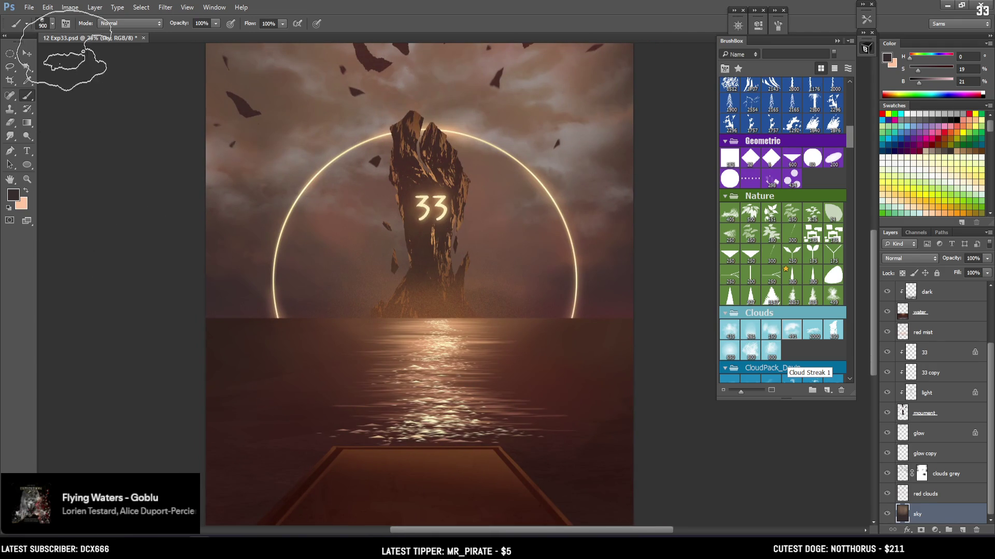
{"action": "left_click", "coordinate": [94, 7]}
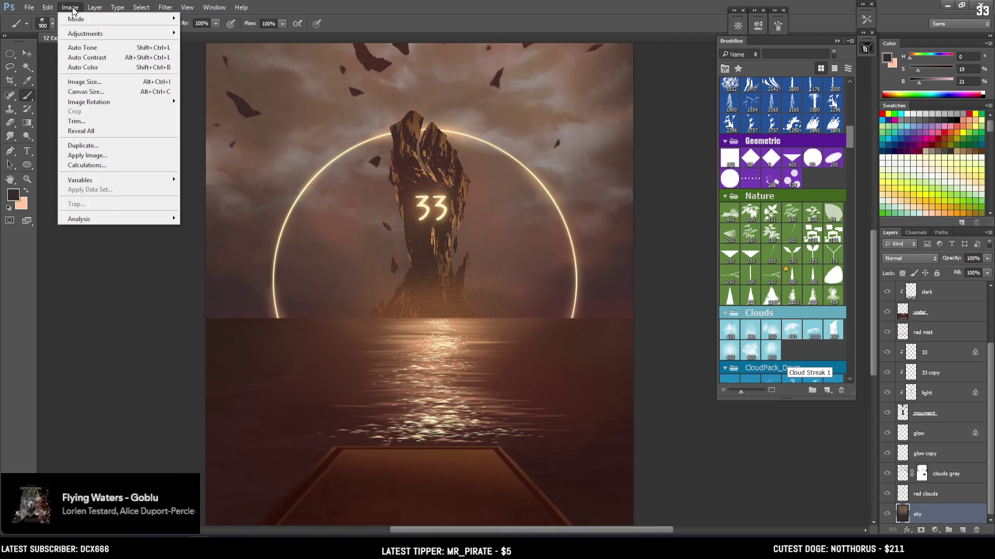
{"action": "left_click", "coordinate": [207, 8]}
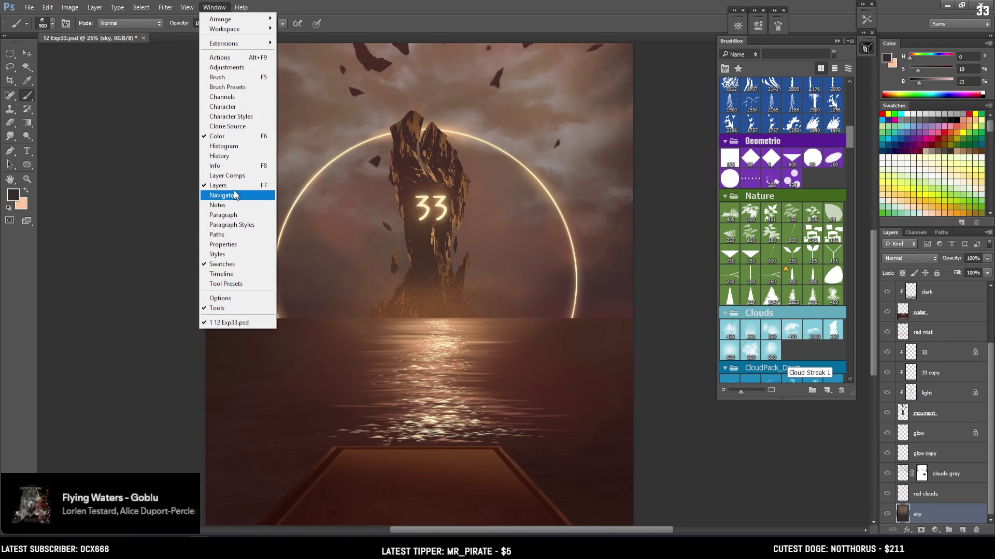
{"action": "left_click", "coordinate": [235, 273]}
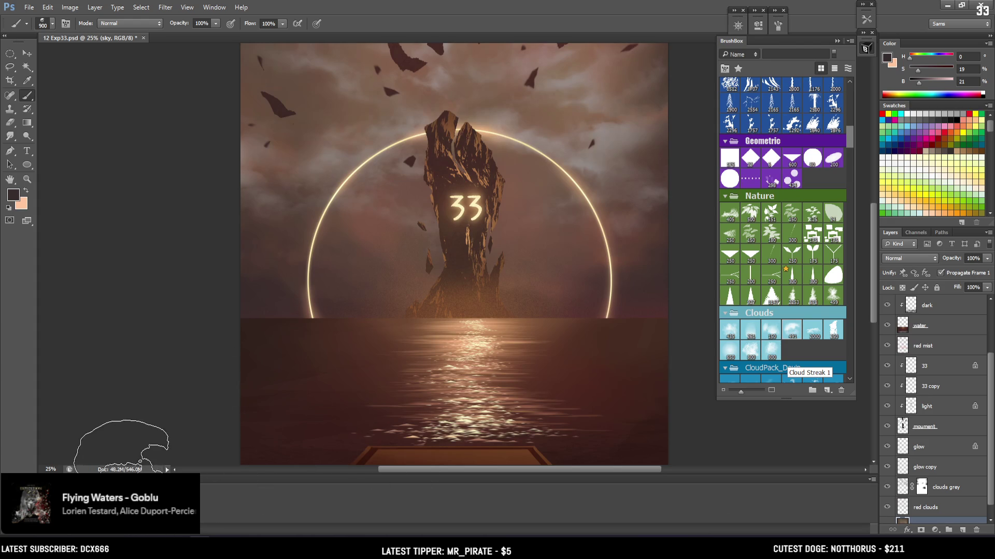
{"action": "left_click", "coordinate": [212, 8]}
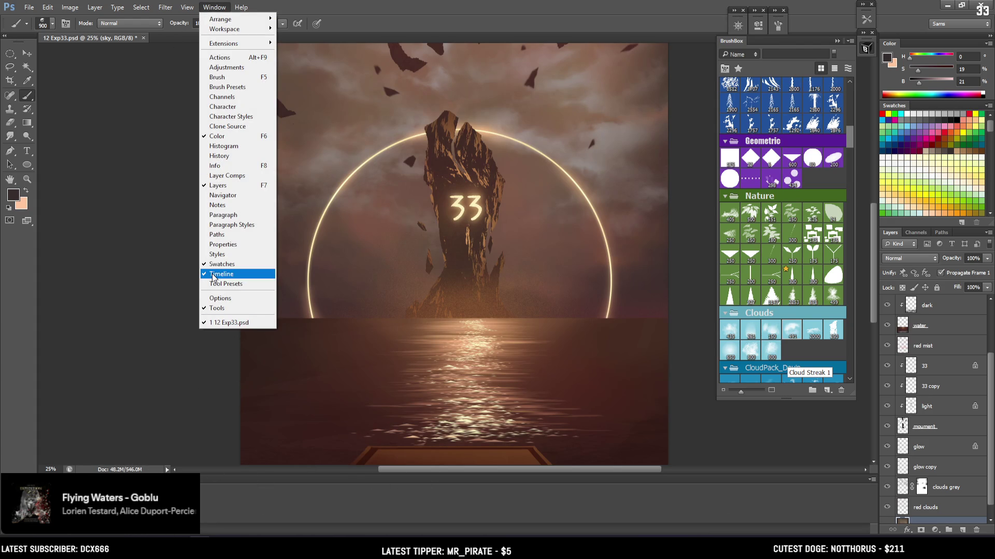
{"action": "left_click", "coordinate": [212, 274]}
{"action": "left_click", "coordinate": [9, 53]}
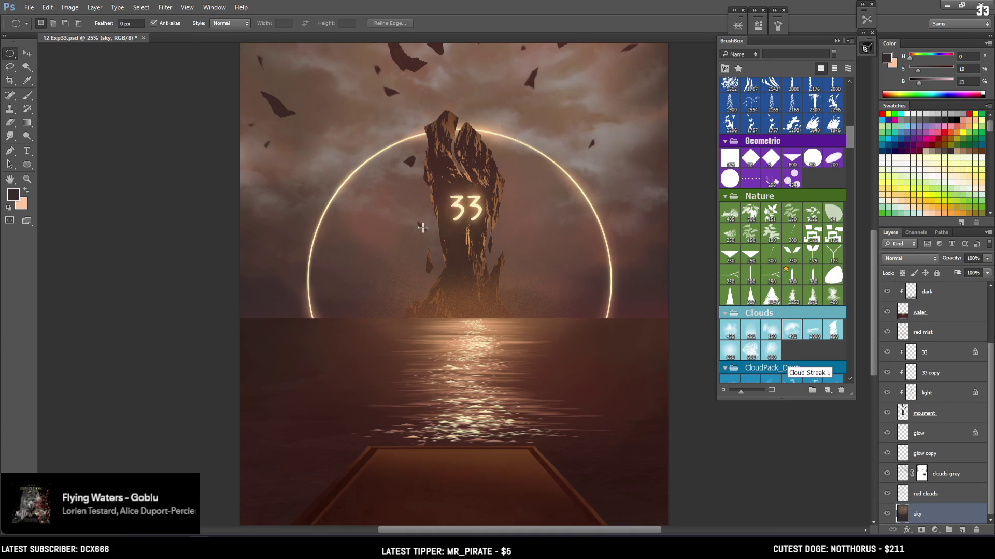
Pan over the painting, return to the cloud brush, and zoom out to see the whole painting
{"action": "left_click_drag", "start_coordinate": [423, 227], "coordinate": [358, 319]}
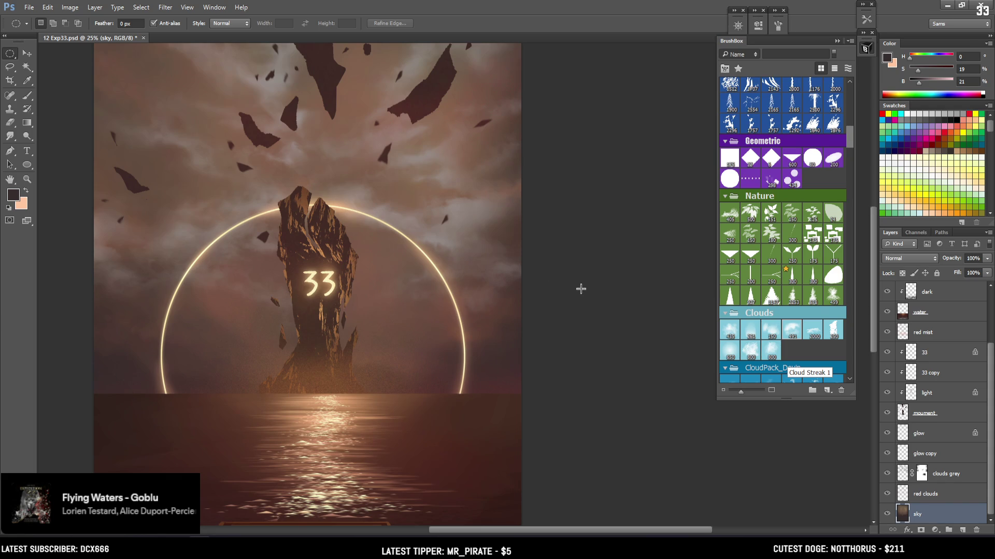
{"action": "left_click_drag", "start_coordinate": [583, 285], "coordinate": [577, 303]}
{"action": "key", "text": "b"}
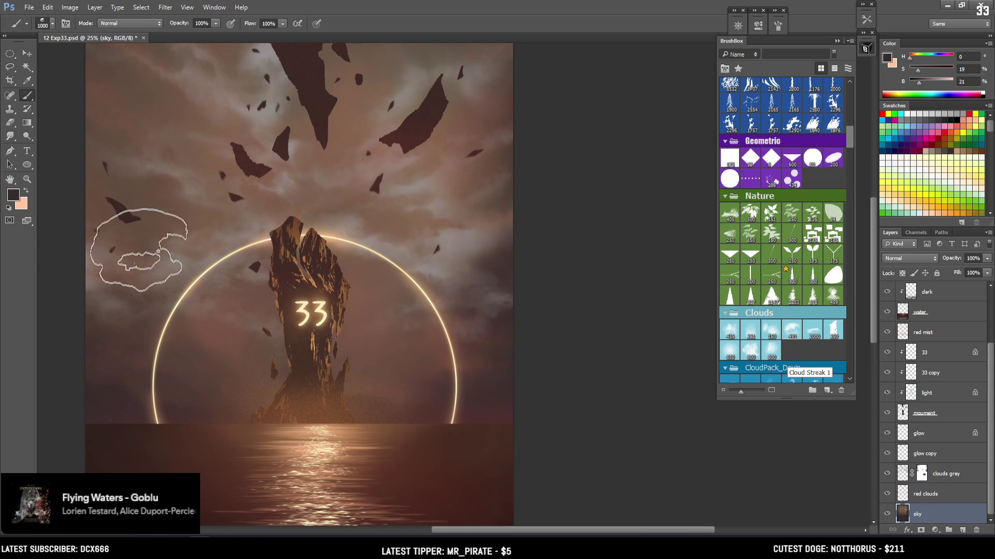
{"action": "key", "text": "ctrl+minus"}
{"action": "key", "text": "ctrl+minus"}
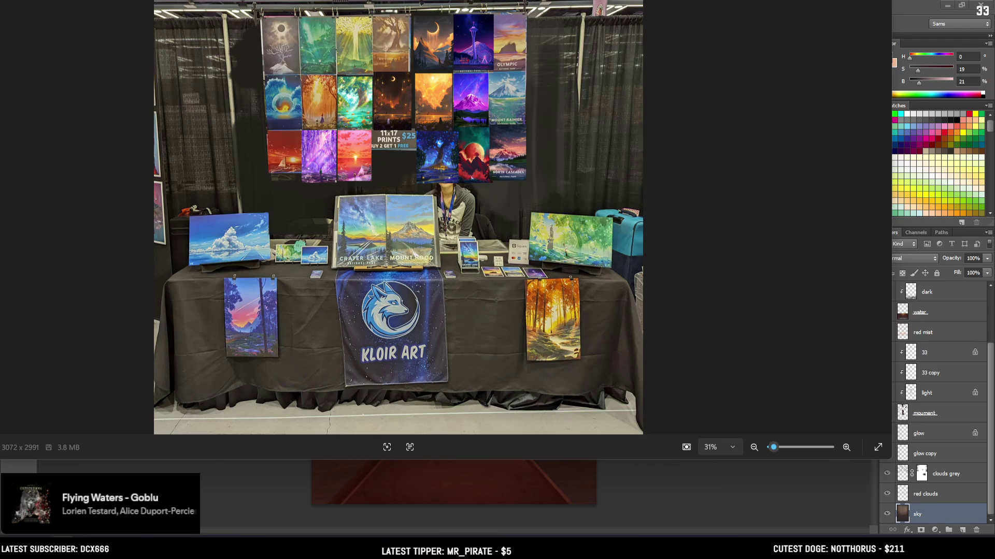
Close the booth photo, bring it back briefly, then return to the Photoshop painting
{"action": "key", "text": "alt+F4"}
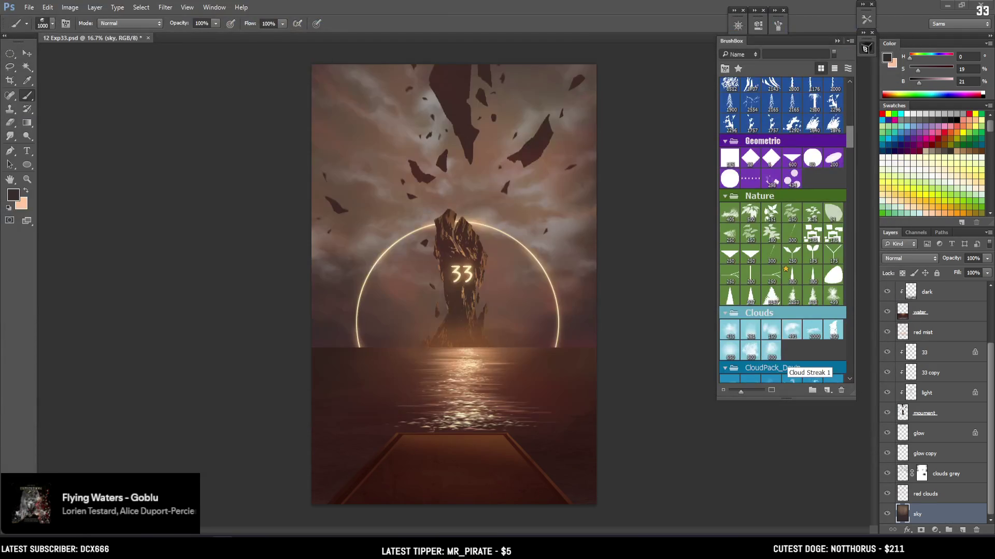
{"action": "key", "text": "alt+Tab"}
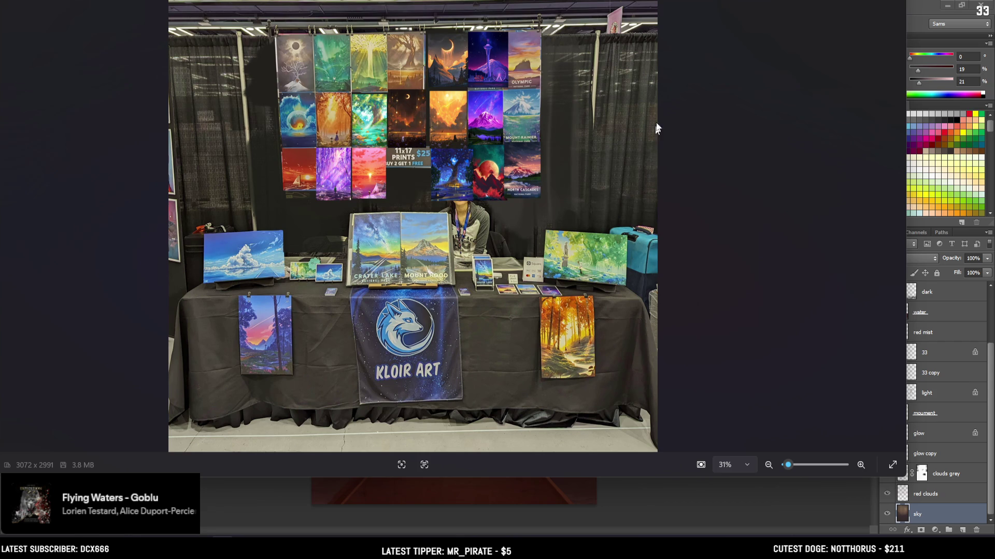
{"action": "key", "text": "alt+Tab"}
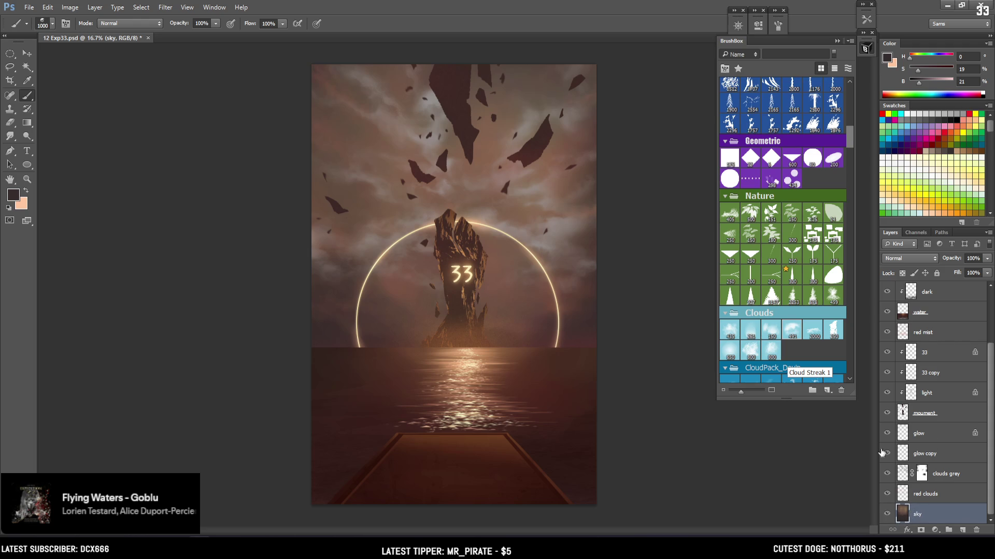
Resize the brush between 1100 and 1400 px and sample darker and lighter browns from the painting
{"action": "key", "text": "bracketright"}
{"action": "key", "text": "bracketright"}
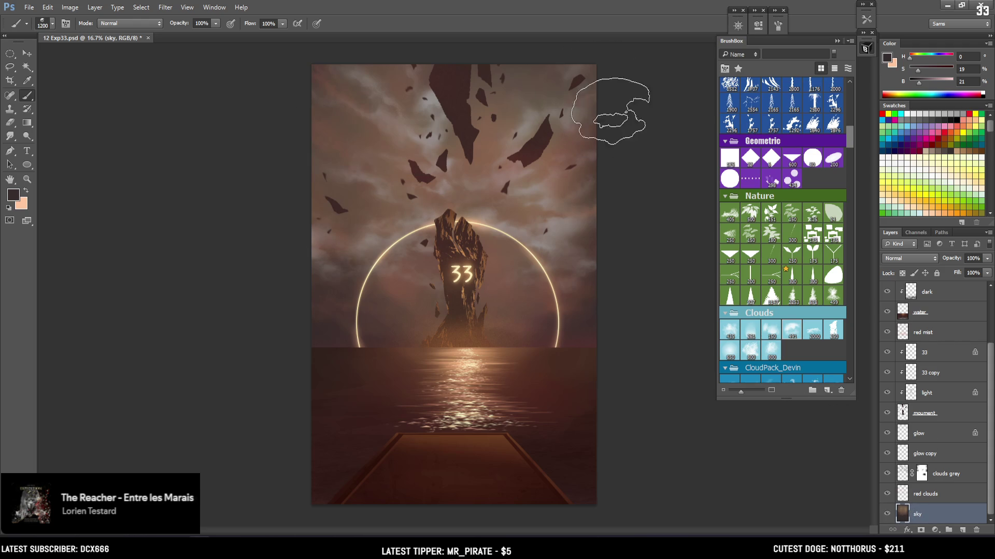
{"action": "key", "text": "bracketright"}
{"action": "key", "text": "bracketright"}
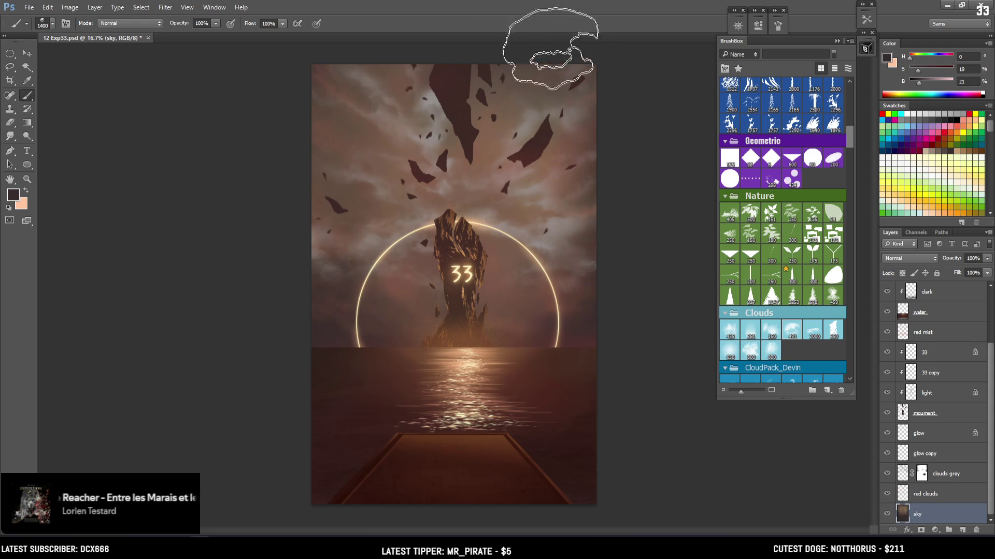
{"action": "key", "text": "ctrl+minus"}
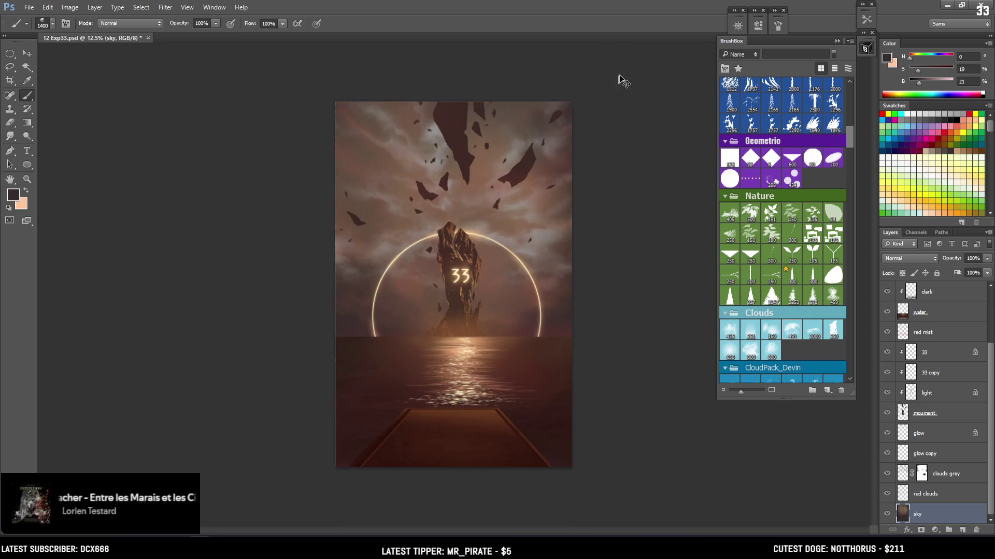
{"action": "key", "text": "ctrl+plus"}
{"action": "key", "text": "bracketleft"}
{"action": "key", "text": "bracketleft"}
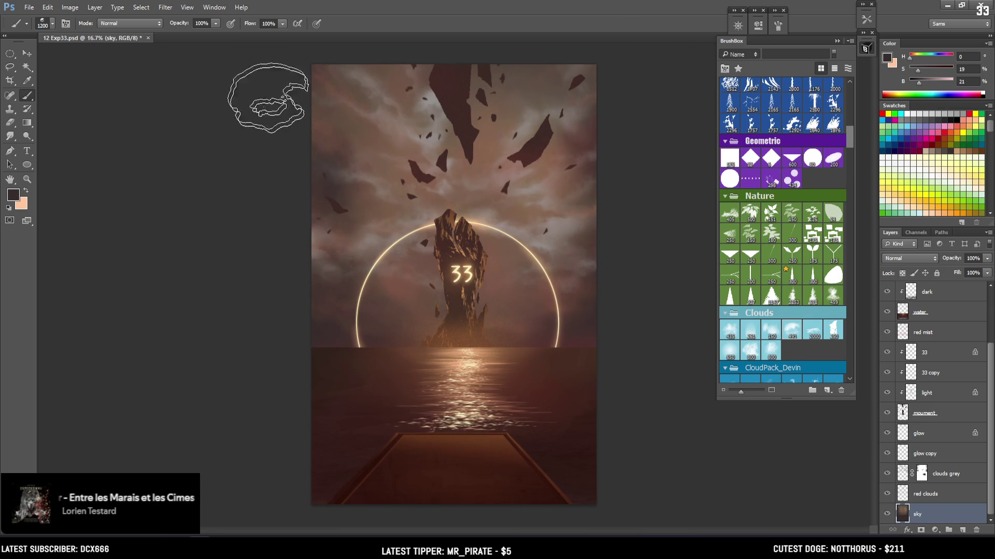
{"action": "key", "text": "bracketright"}
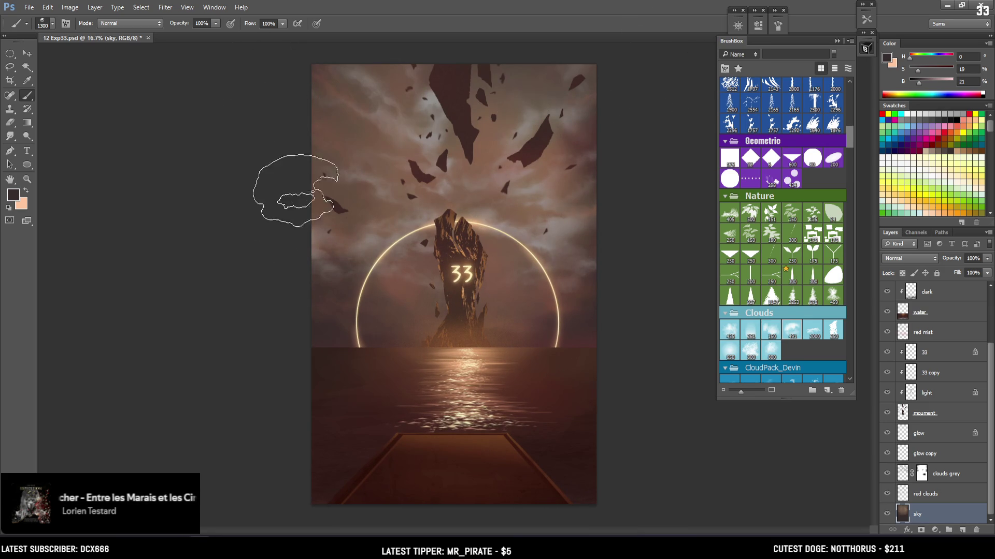
{"action": "left_click", "coordinate": [347, 311], "text": "alt"}
{"action": "key", "text": "bracketleft"}
{"action": "key", "text": "bracketleft"}
{"action": "key", "text": "bracketleft"}
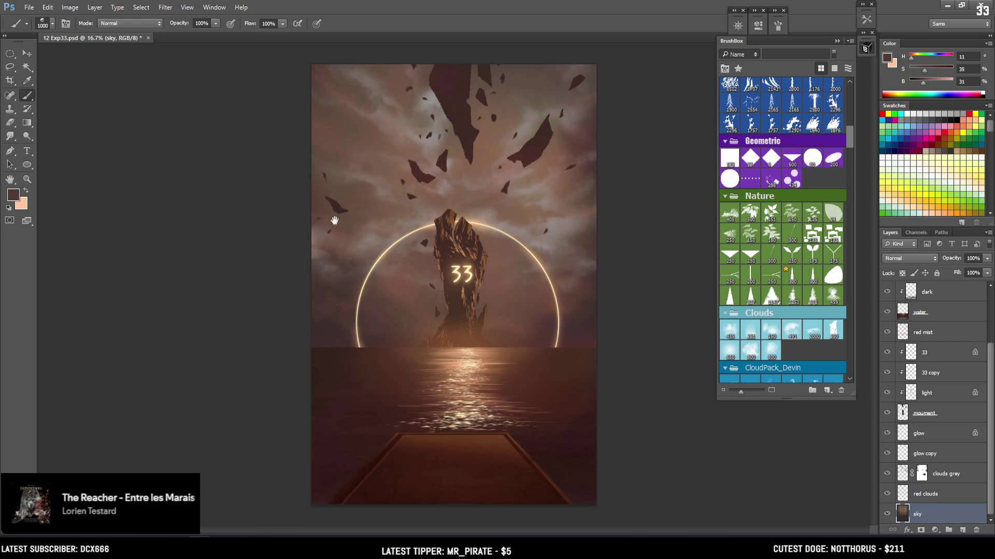
{"action": "left_click", "coordinate": [370, 197], "text": "alt"}
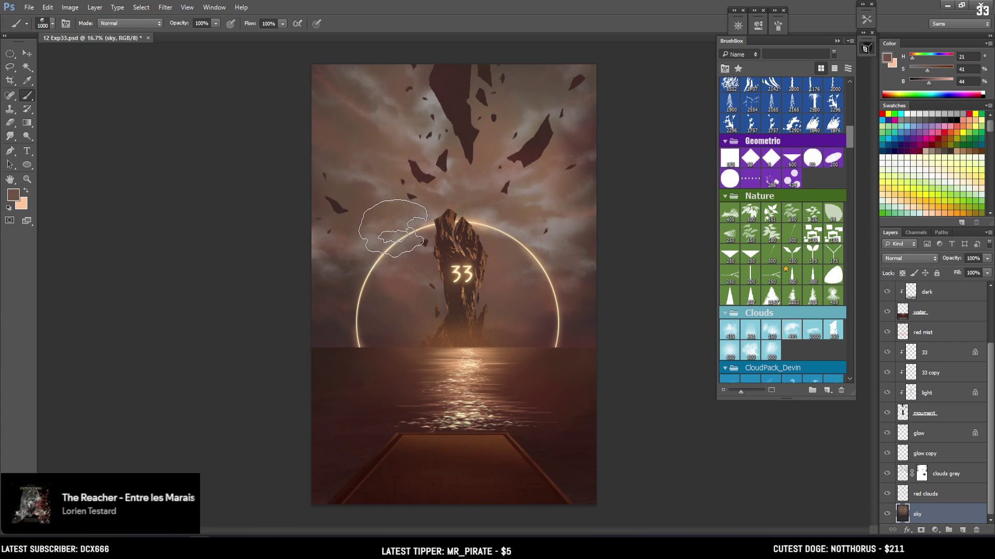
Select the red clouds layer, sample brown #6a483c from the sky, and open the Color Picker
{"action": "left_click", "coordinate": [887, 494]}
{"action": "left_click", "coordinate": [887, 495]}
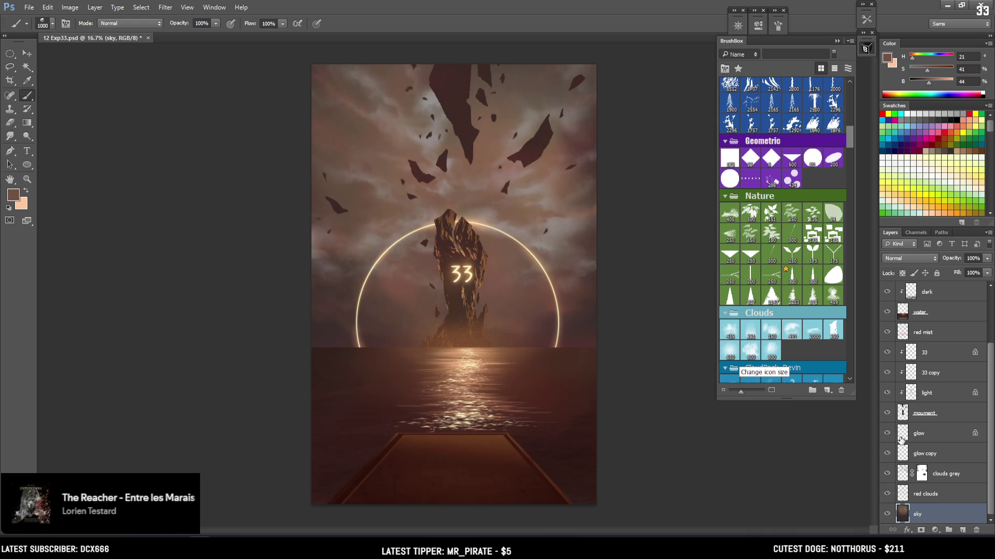
{"action": "left_click", "coordinate": [902, 493]}
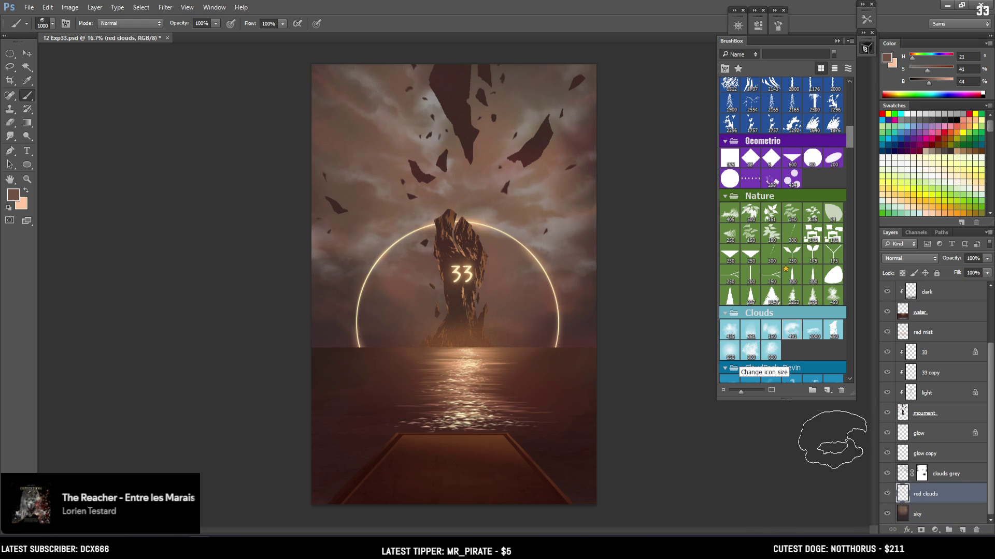
{"action": "left_click", "coordinate": [567, 302], "text": "alt"}
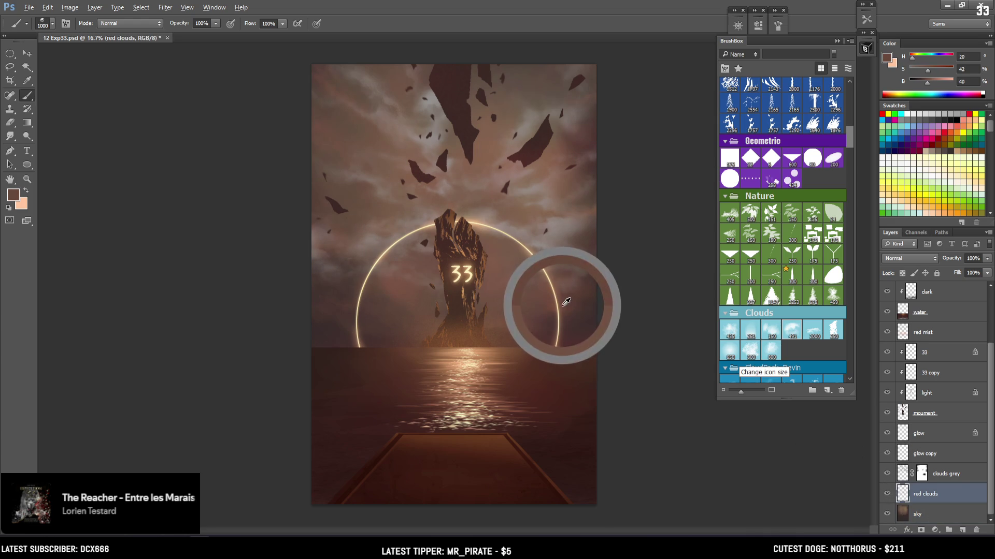
{"action": "key", "text": "i"}
{"action": "left_click", "coordinate": [887, 59]}
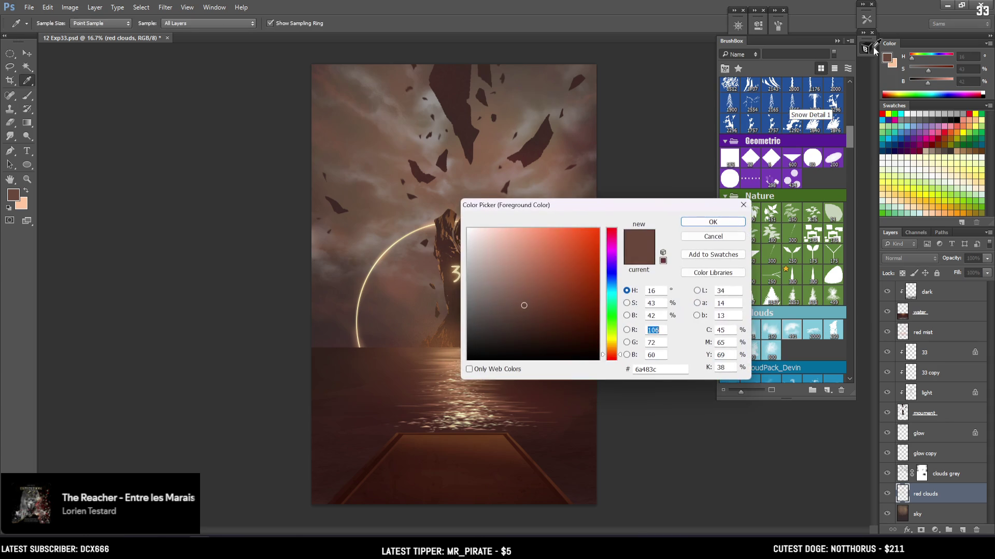
Set the paint colour to a muted red at hue 0 in the Color Picker
{"action": "left_click", "coordinate": [580, 247]}
{"action": "left_click", "coordinate": [612, 231]}
{"action": "left_click_drag", "start_coordinate": [597, 243], "coordinate": [557, 269]}
{"action": "left_click", "coordinate": [710, 221]}
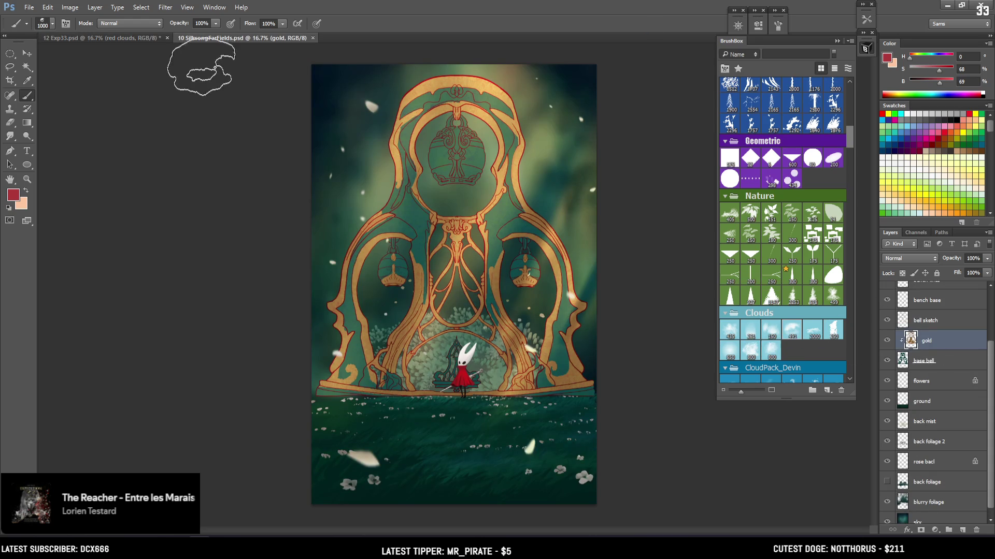
Hide and re-show the SUN layer to compare the painting
{"action": "scroll", "coordinate": [927, 317], "scroll_direction": "up", "scroll_amount": 3}
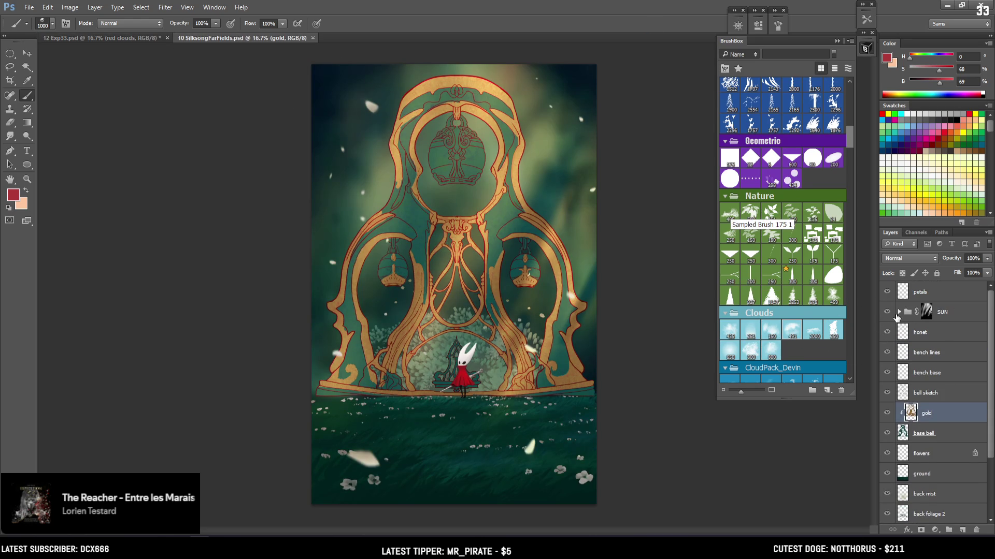
{"action": "left_click", "coordinate": [886, 312]}
{"action": "left_click", "coordinate": [886, 312]}
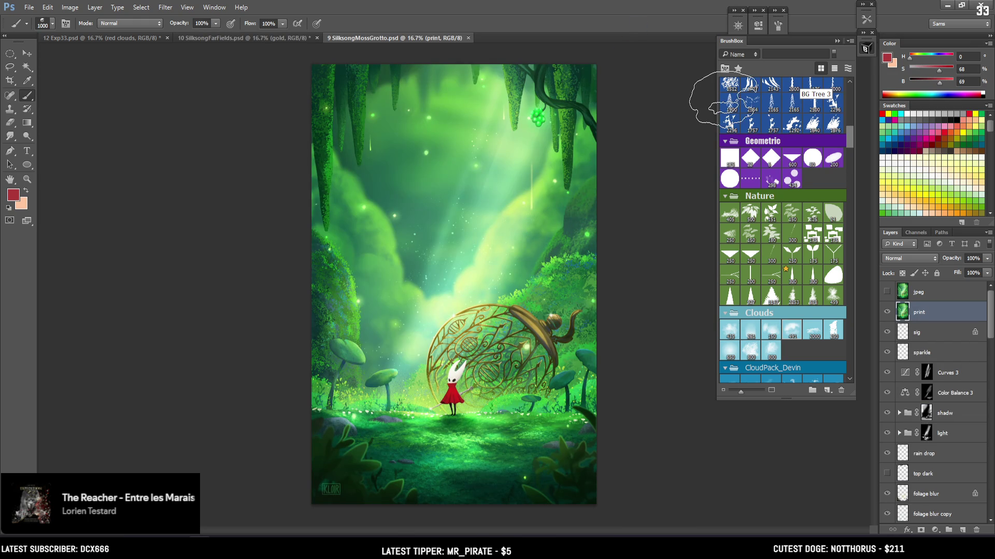
Flip between the SilksongFarFields and SilksongMossGrotto paintings to compare them
{"action": "left_click", "coordinate": [274, 35]}
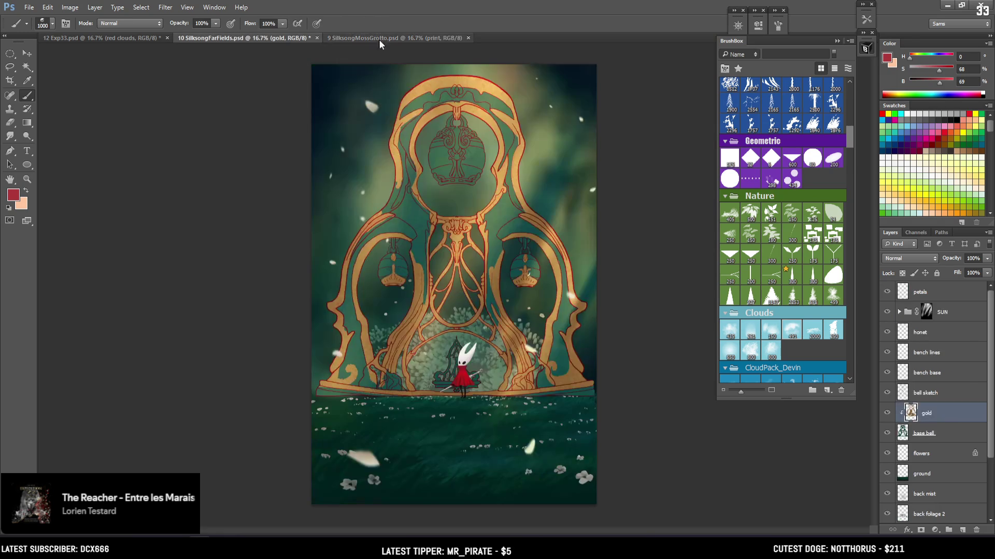
{"action": "left_click", "coordinate": [423, 37]}
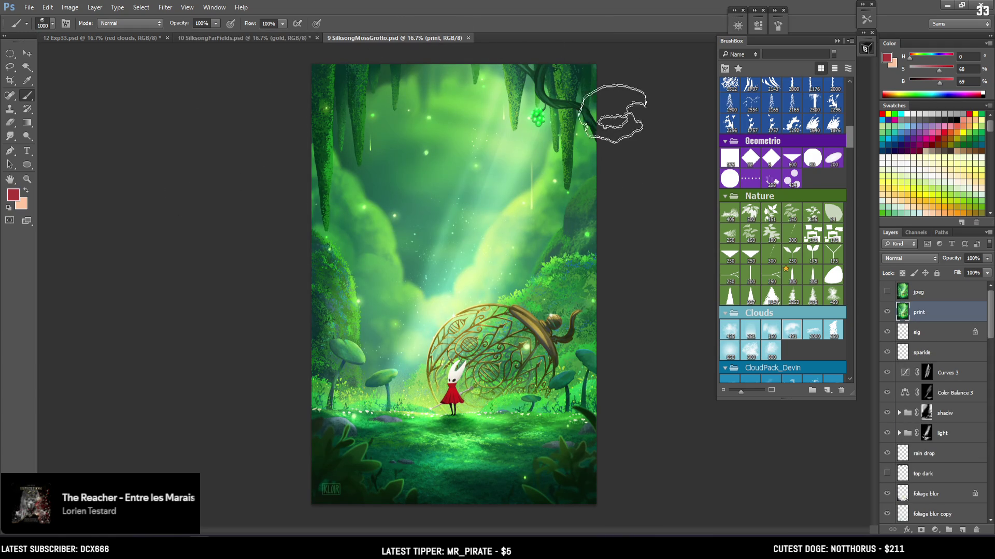
{"action": "left_click", "coordinate": [291, 38]}
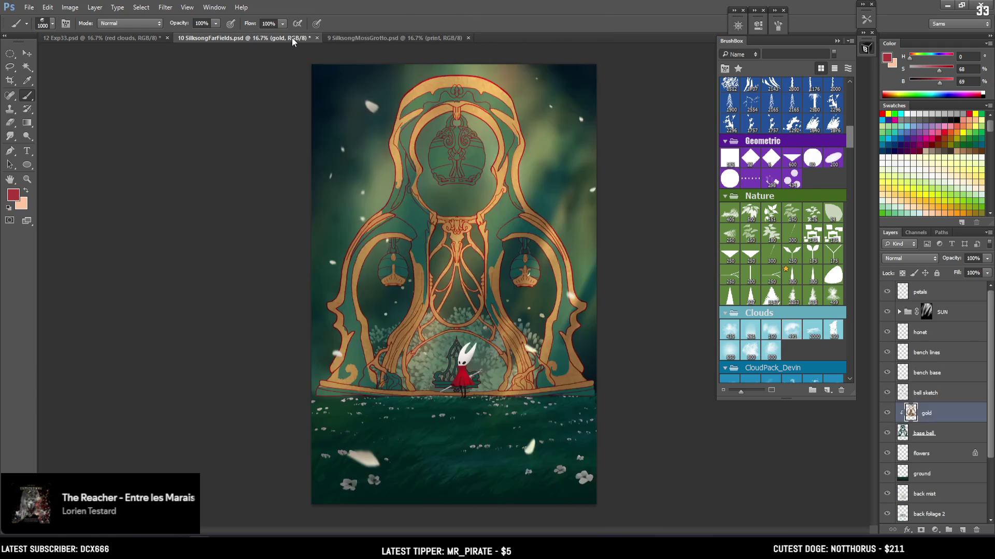
{"action": "left_click", "coordinate": [377, 38]}
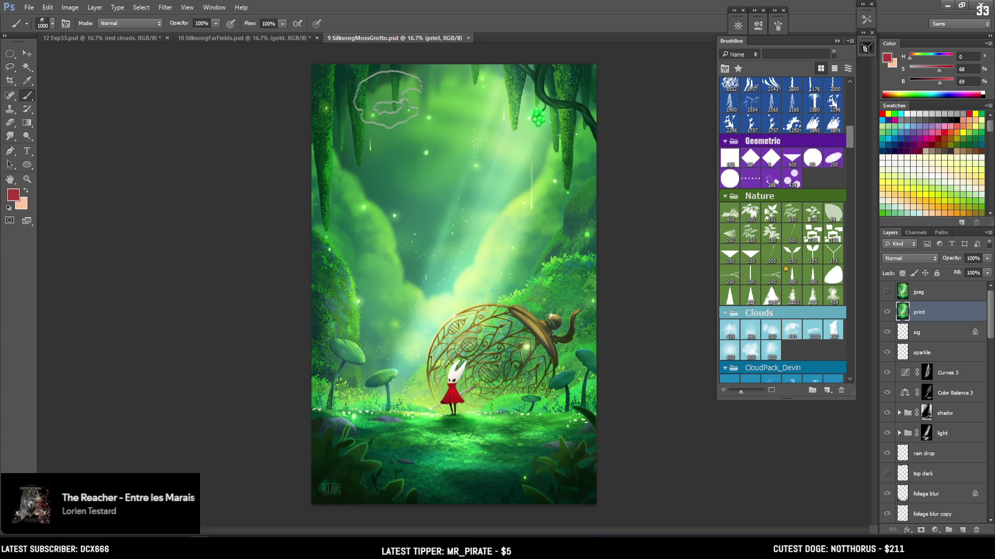
{"action": "left_click", "coordinate": [293, 36]}
Close SilksongFarFields, answering its save prompt, then close SilksongMossGrotto
{"action": "left_click", "coordinate": [316, 38]}
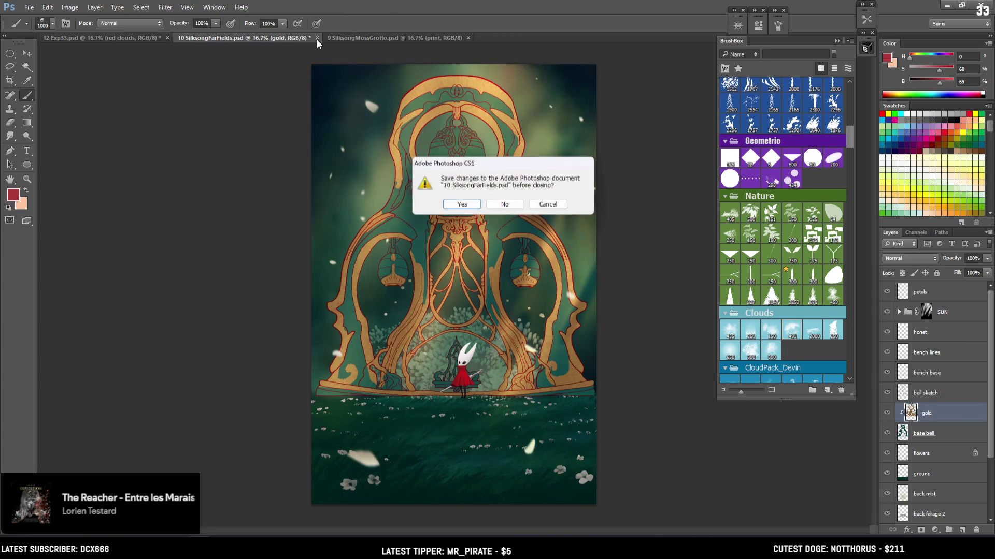
{"action": "left_click", "coordinate": [506, 205]}
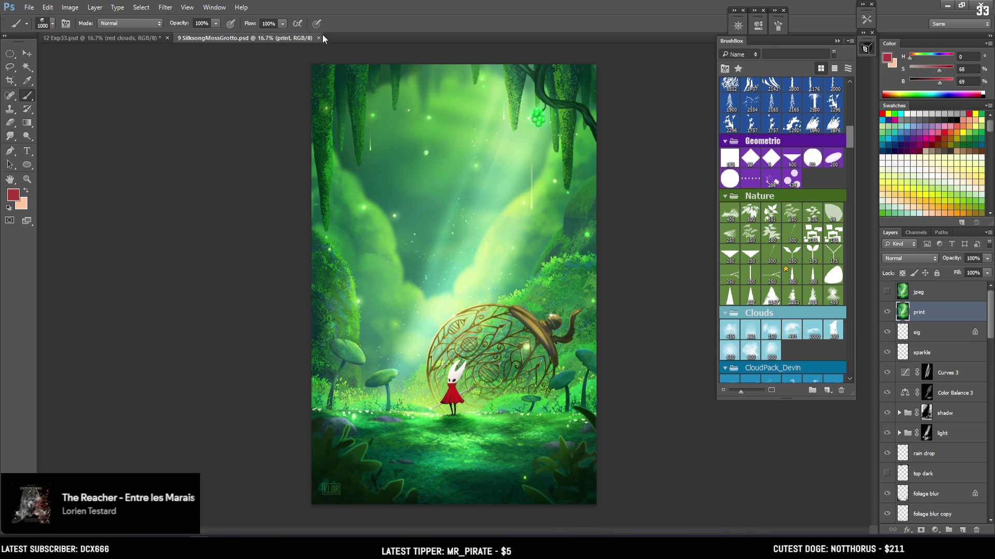
{"action": "left_click", "coordinate": [322, 38]}
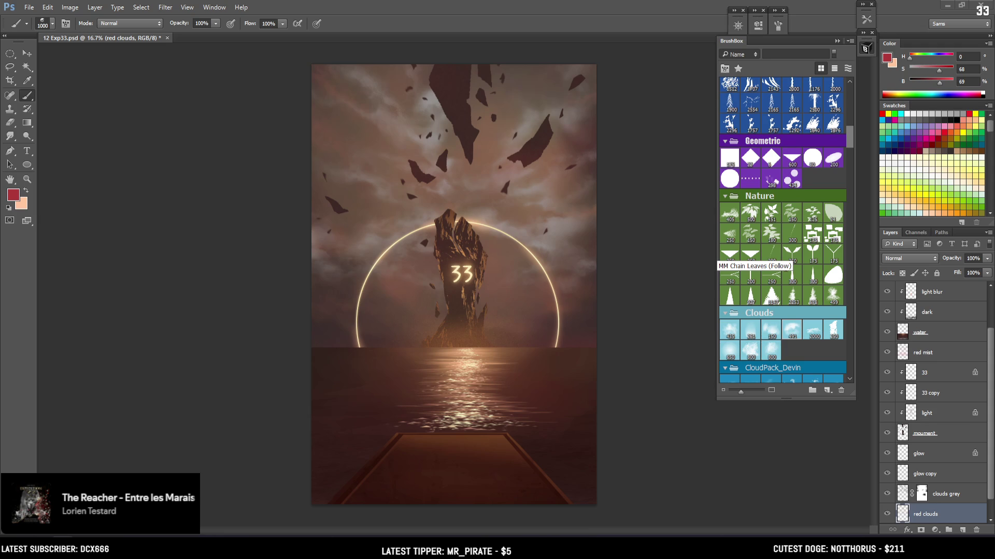
Drag HollowKnight Grub.png into Photoshop to open it as a new document
{"action": "left_click_drag", "start_coordinate": [365, 0], "coordinate": [359, 37]}
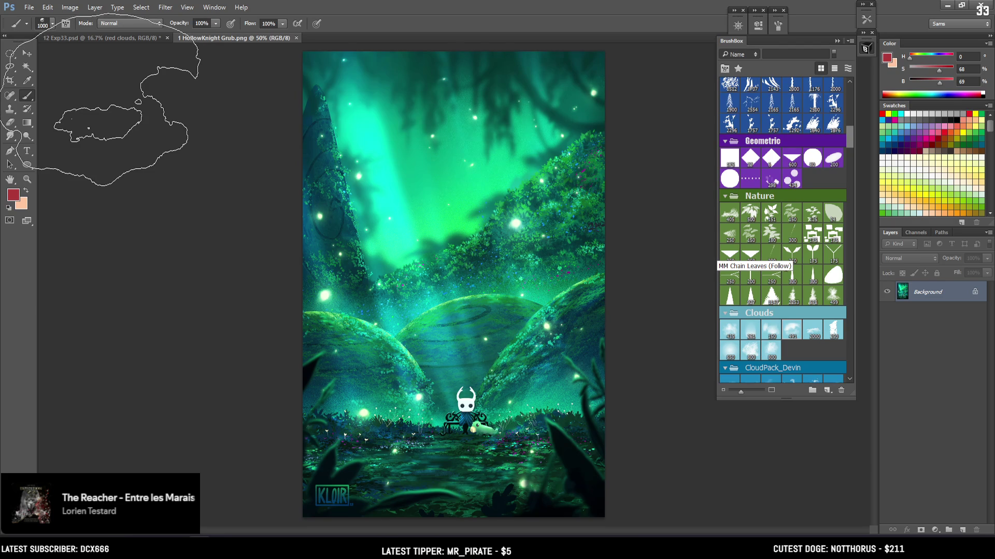
Shrink the brush slightly and close the HollowKnight Grub.png document
{"action": "key", "text": "bracketleft"}
{"action": "key", "text": "bracketleft"}
{"action": "key", "text": "bracketleft"}
{"action": "key", "text": "bracketleft"}
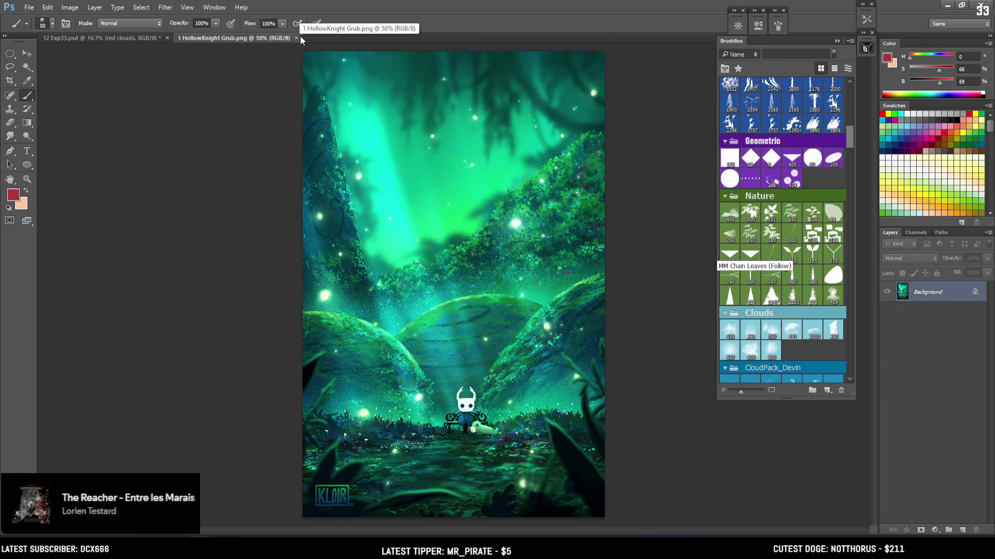
{"action": "left_click", "coordinate": [298, 23]}
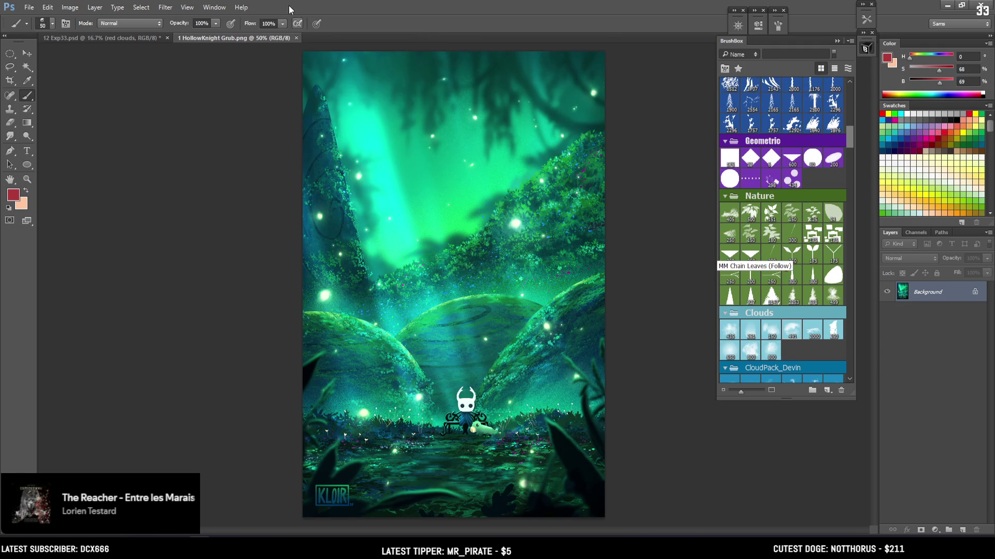
{"action": "left_click", "coordinate": [297, 38]}
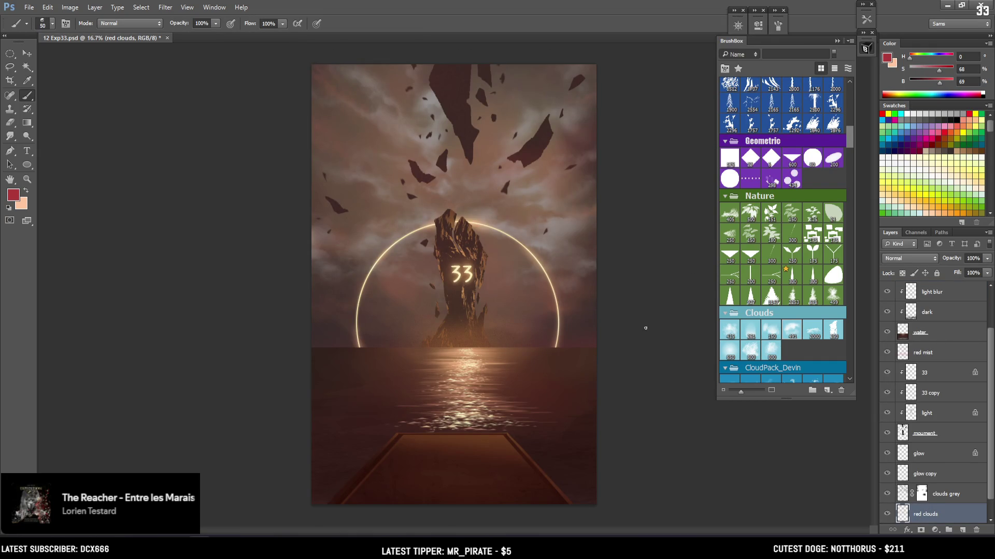
Compare the red clouds layer, zoom in, enlarge the brush and pick an orange-brown
{"action": "left_click", "coordinate": [887, 514]}
{"action": "left_click", "coordinate": [888, 514]}
{"action": "key", "text": "ctrl+plus"}
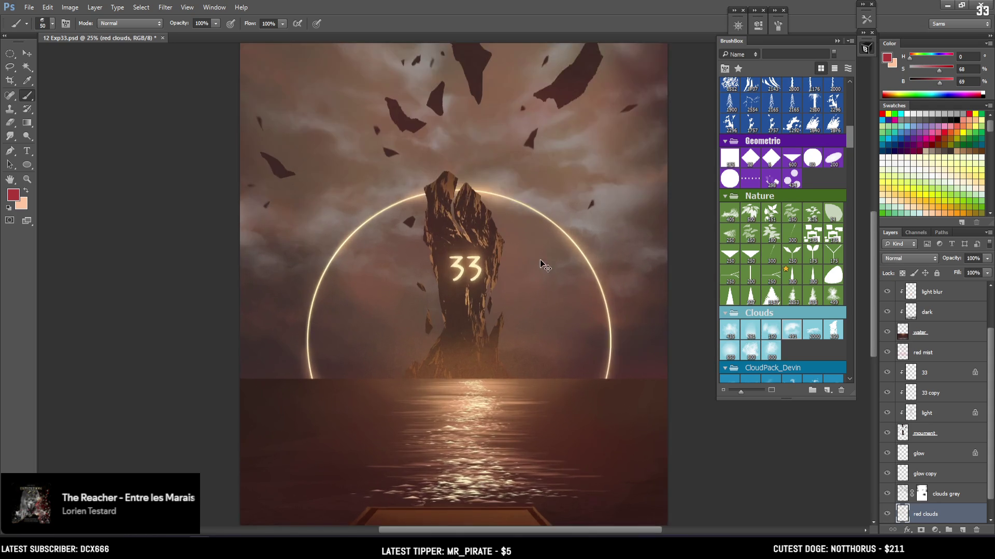
{"action": "key", "text": "bracketright"}
{"action": "key", "text": "bracketright"}
{"action": "key", "text": "bracketright"}
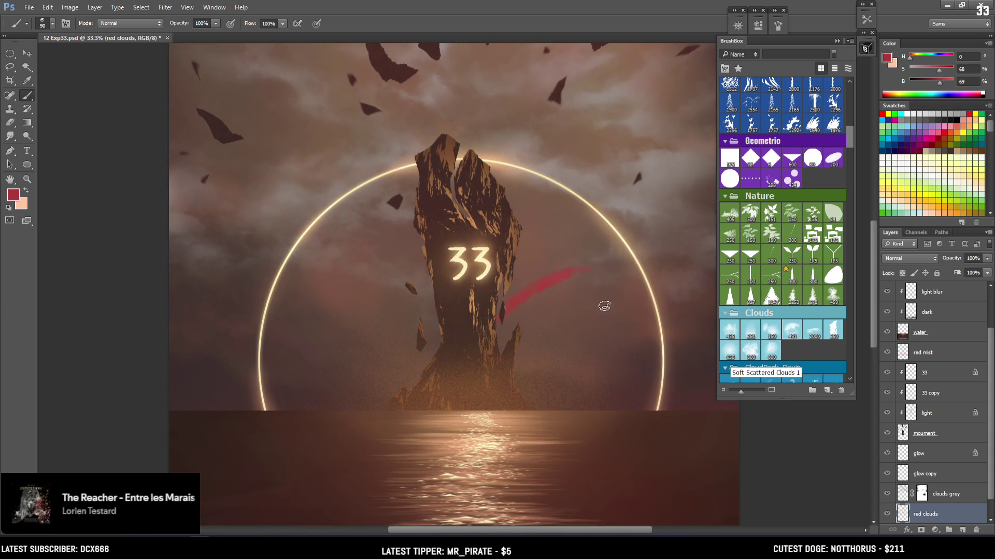
{"action": "key", "text": "bracketright"}
{"action": "key", "text": "bracketright"}
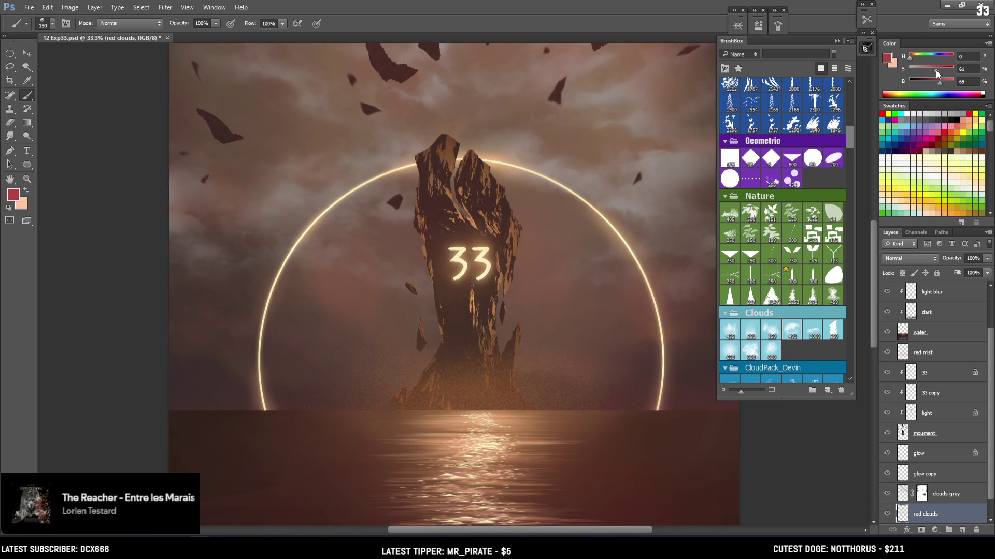
{"action": "left_click_drag", "start_coordinate": [915, 57], "coordinate": [941, 83]}
{"action": "left_click", "coordinate": [937, 72]}
Paint a broad reddish cloud glow along the right horizon, undoing a stray upper-left dab
{"action": "key", "text": "bracketright"}
{"action": "key", "text": "bracketright"}
{"action": "key", "text": "bracketright"}
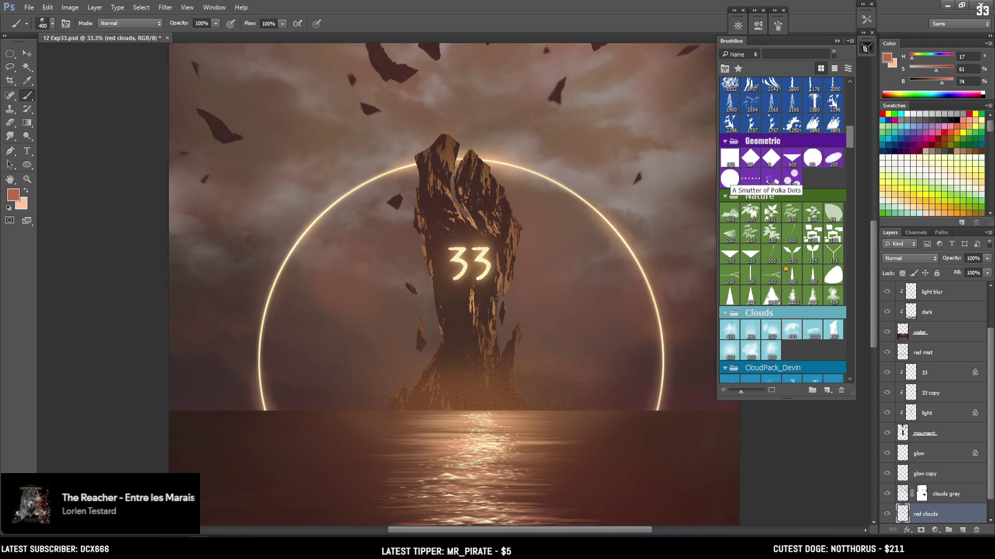
{"action": "scroll", "coordinate": [380, 307], "scroll_direction": "down", "scroll_amount": 5}
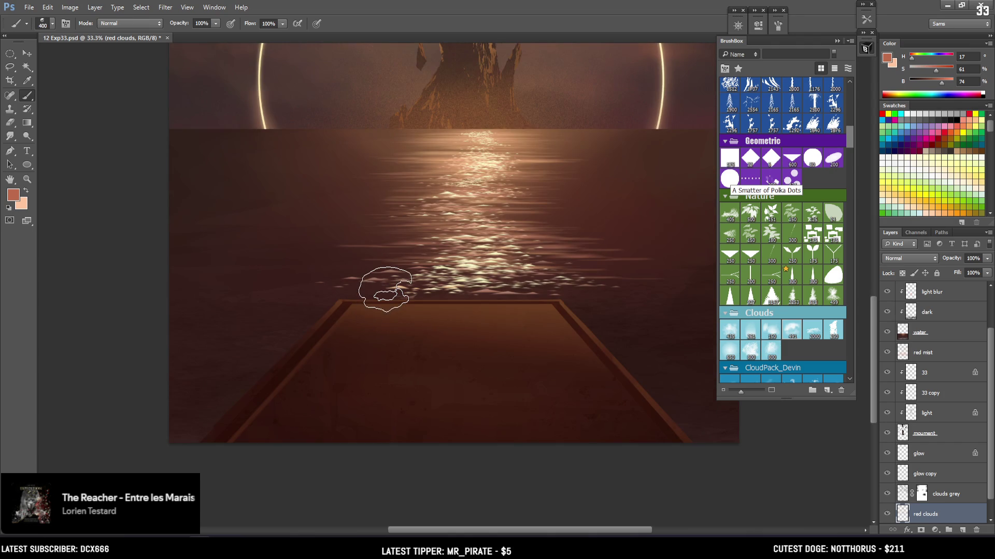
{"action": "scroll", "coordinate": [388, 287], "scroll_direction": "down", "scroll_amount": 1}
{"action": "scroll", "coordinate": [390, 280], "scroll_direction": "up", "scroll_amount": 5}
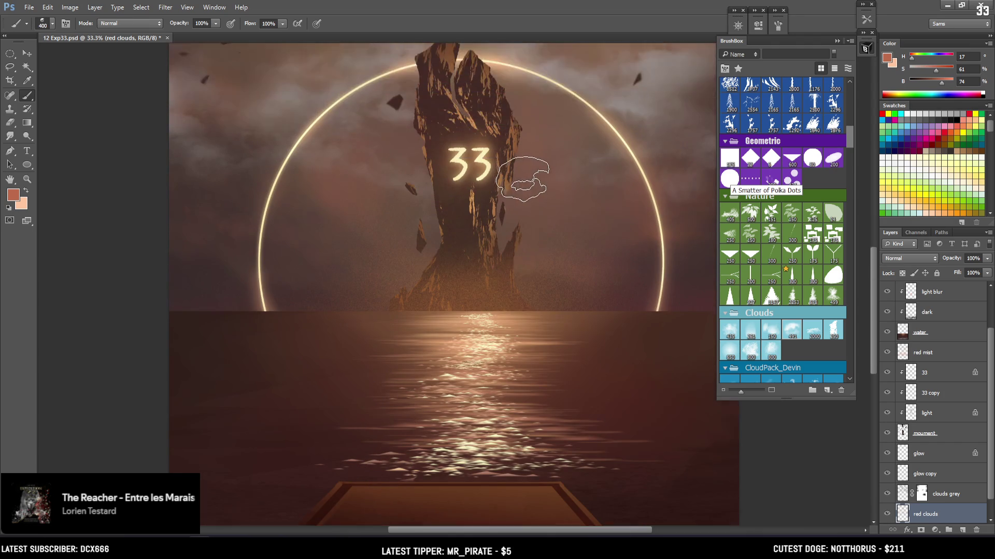
{"action": "key", "text": "ctrl+minus"}
{"action": "key", "text": "ctrl+minus"}
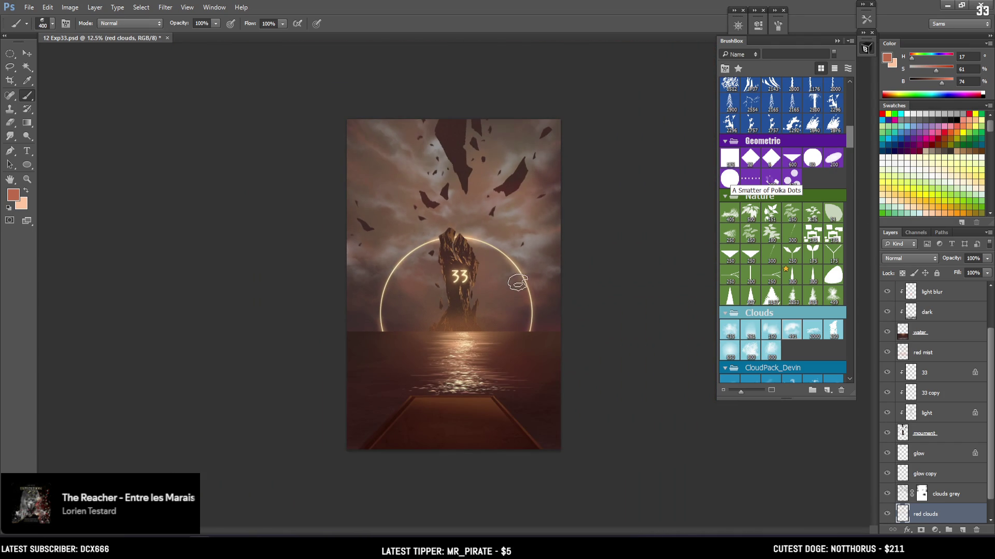
{"action": "key", "text": "bracketright"}
{"action": "key", "text": "bracketright"}
{"action": "left_click_drag", "start_coordinate": [497, 353], "coordinate": [541, 391]}
{"action": "key", "text": "bracketright"}
{"action": "key", "text": "bracketright"}
{"action": "key", "text": "bracketright"}
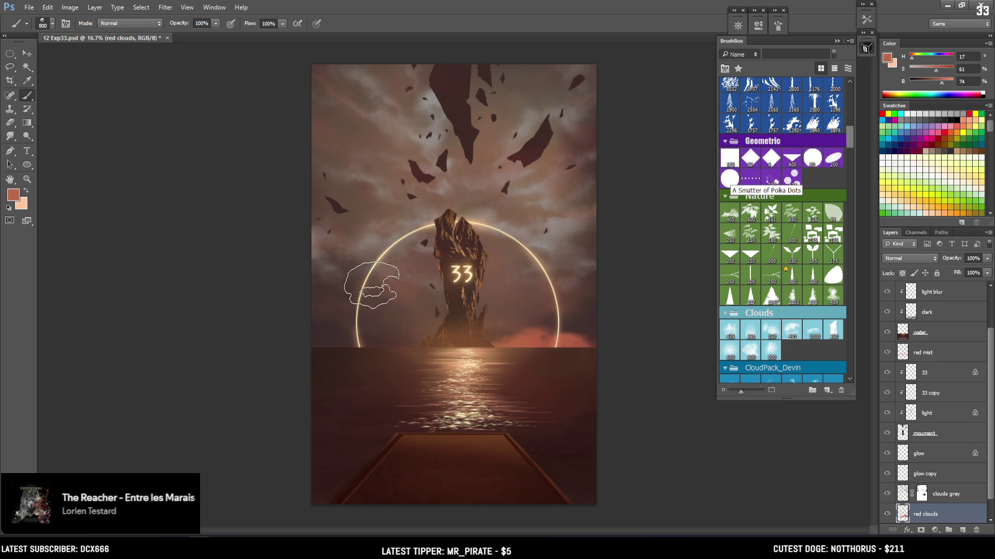
{"action": "left_click", "coordinate": [354, 211]}
{"action": "key", "text": "ctrl+z"}
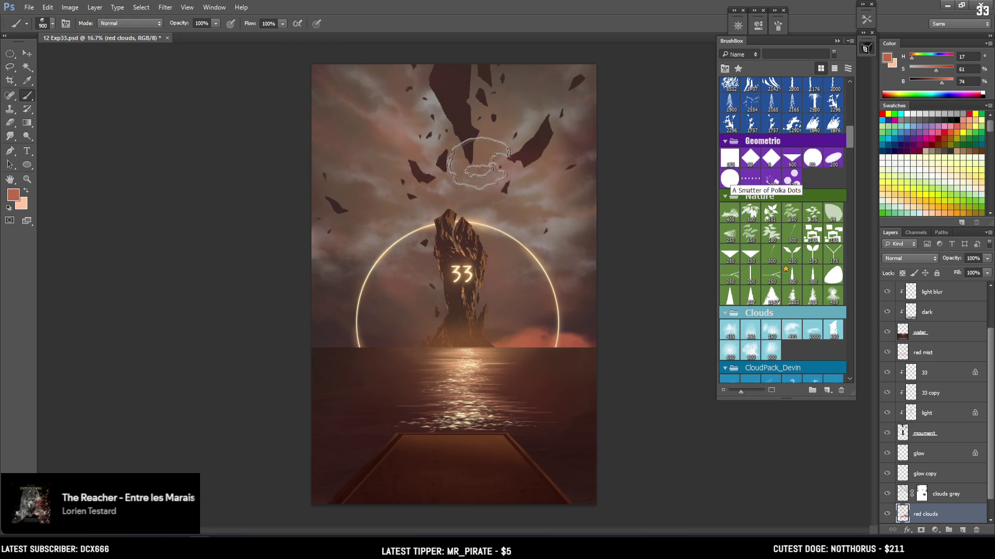
Try a cloud-shaped eraser tip, then return to a much larger 1100 px brush
{"action": "key", "text": "bracketleft"}
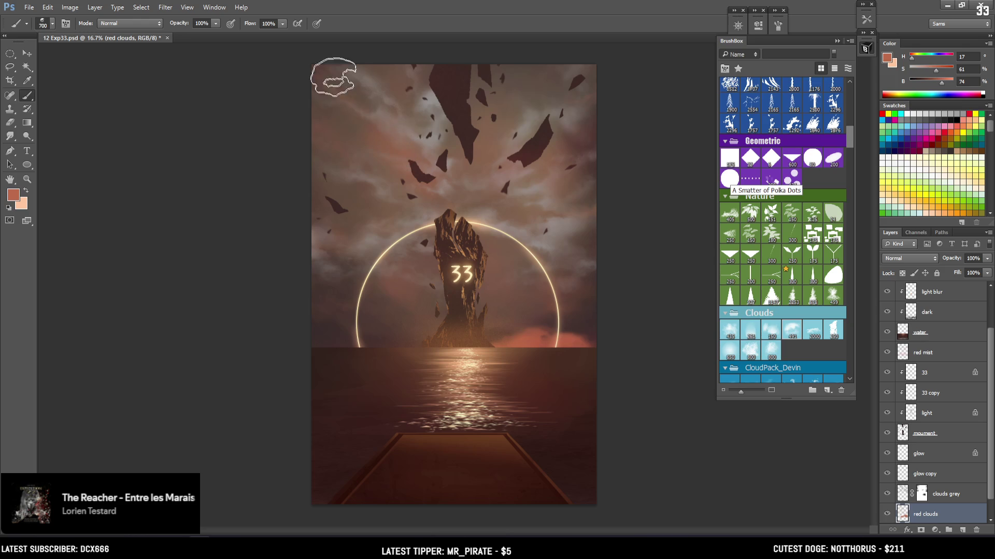
{"action": "key", "text": "e"}
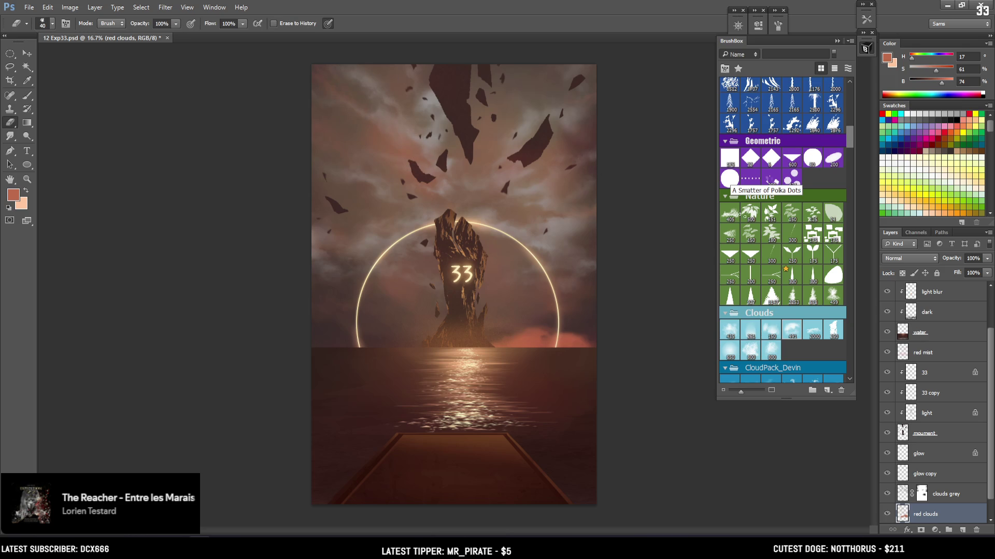
{"action": "left_click", "coordinate": [792, 330]}
{"action": "key", "text": "bracketright"}
{"action": "key", "text": "bracketright"}
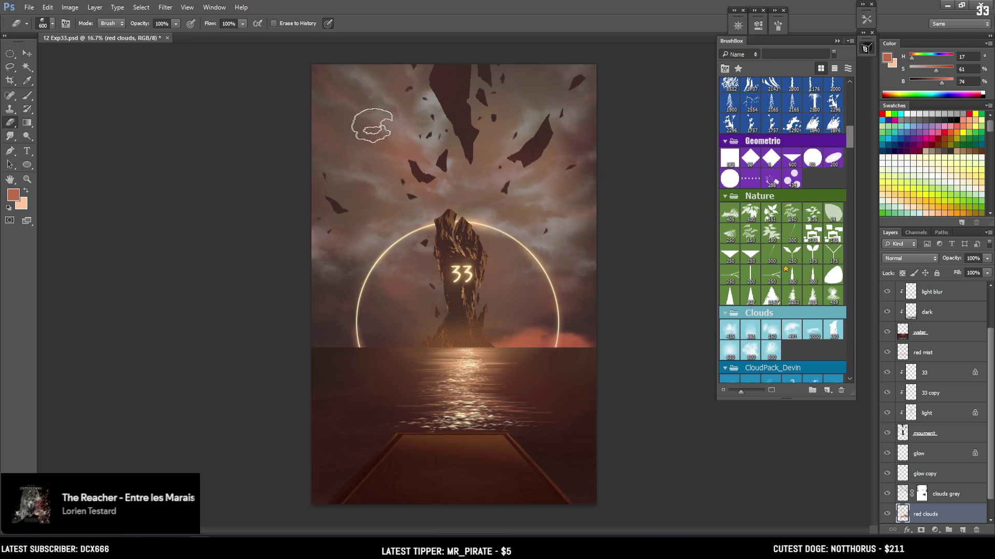
{"action": "key", "text": "b"}
{"action": "key", "text": "bracketright"}
{"action": "key", "text": "bracketright"}
{"action": "key", "text": "bracketright"}
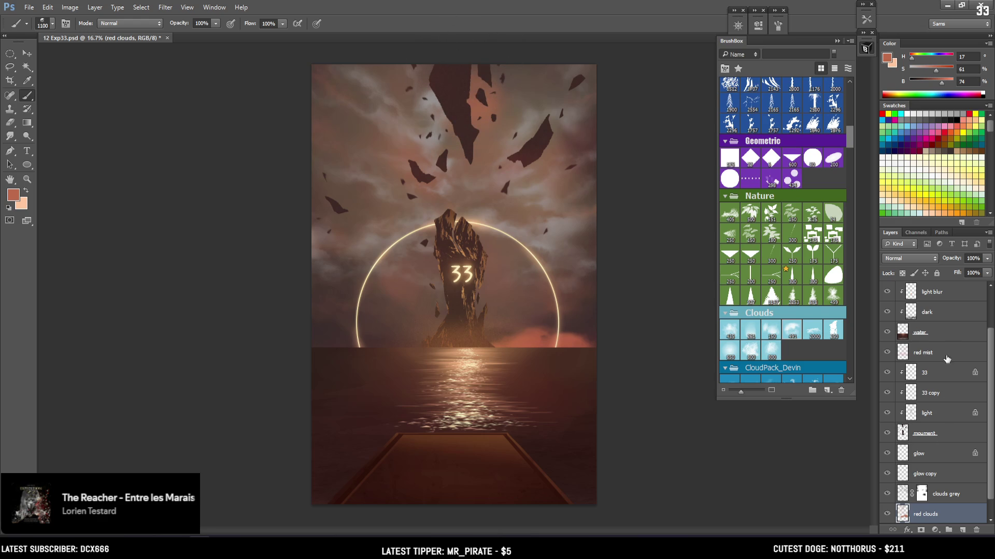
Select the moument layer and load an EyvindEarle textured brush tip
{"action": "left_click_drag", "start_coordinate": [987, 452], "coordinate": [990, 405]}
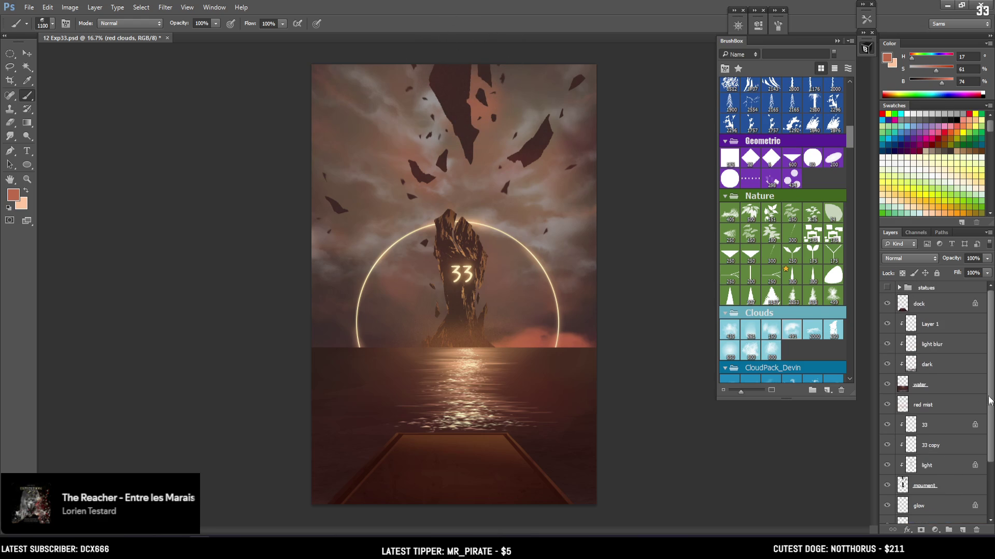
{"action": "left_click", "coordinate": [918, 404]}
{"action": "left_click", "coordinate": [924, 486]}
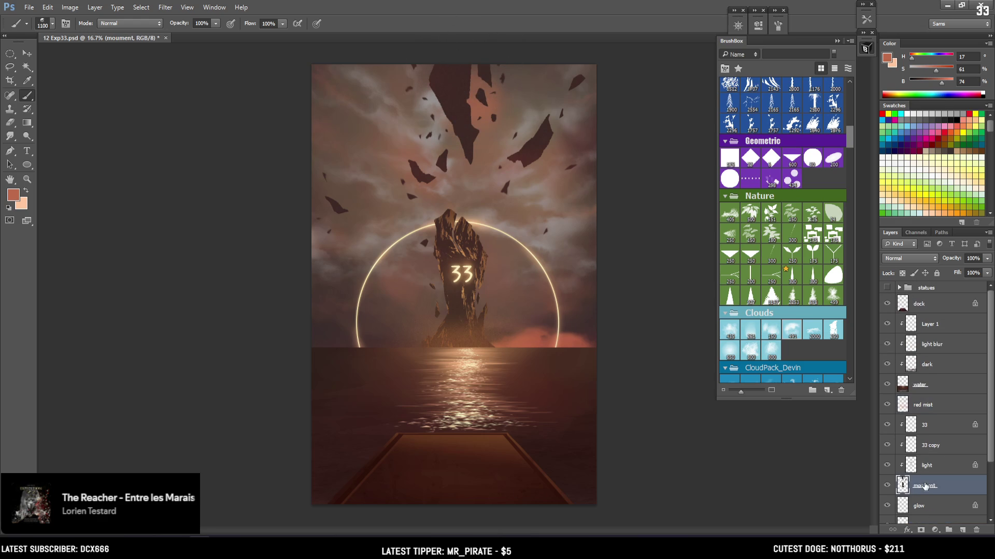
{"action": "left_click_drag", "start_coordinate": [848, 139], "coordinate": [846, 123]}
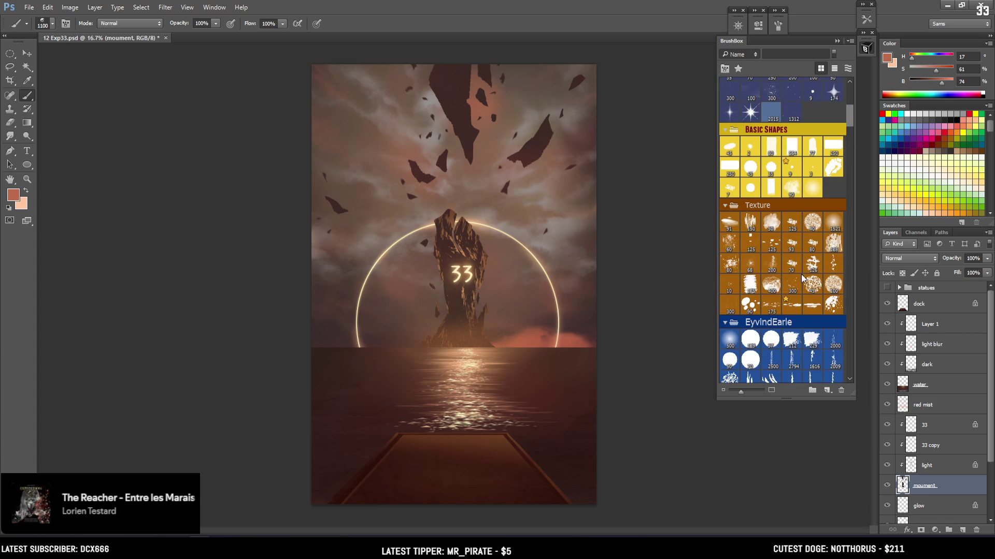
{"action": "left_click", "coordinate": [791, 340]}
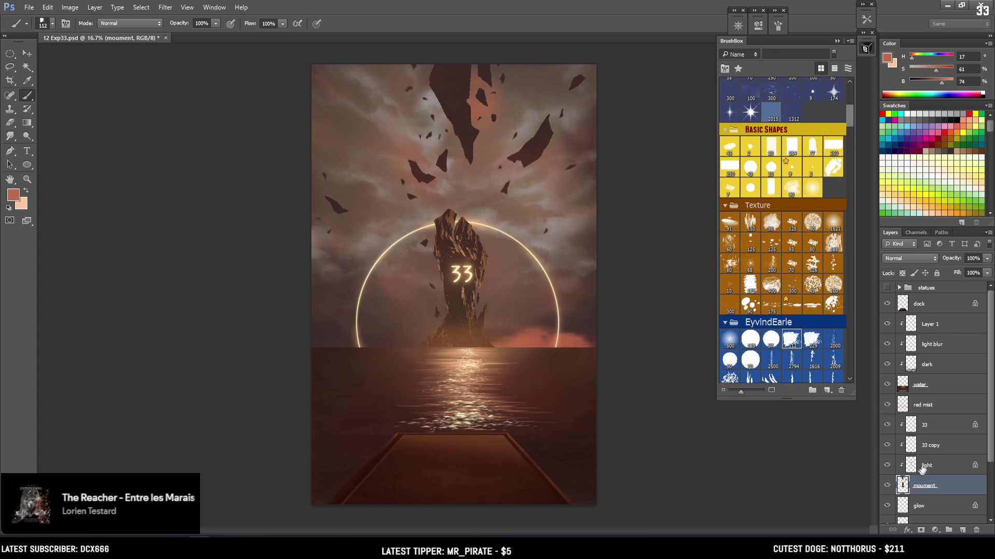
{"action": "key", "text": "e"}
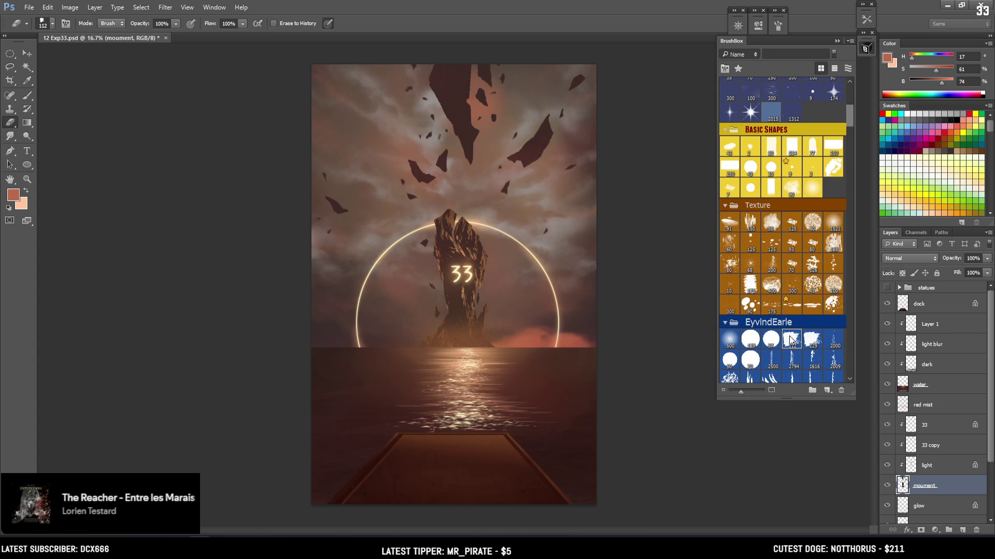
{"action": "key", "text": "bracketleft"}
{"action": "key", "text": "bracketleft"}
{"action": "key", "text": "bracketleft"}
{"action": "key", "text": "bracketleft"}
{"action": "key", "text": "bracketright"}
{"action": "key", "text": "bracketright"}
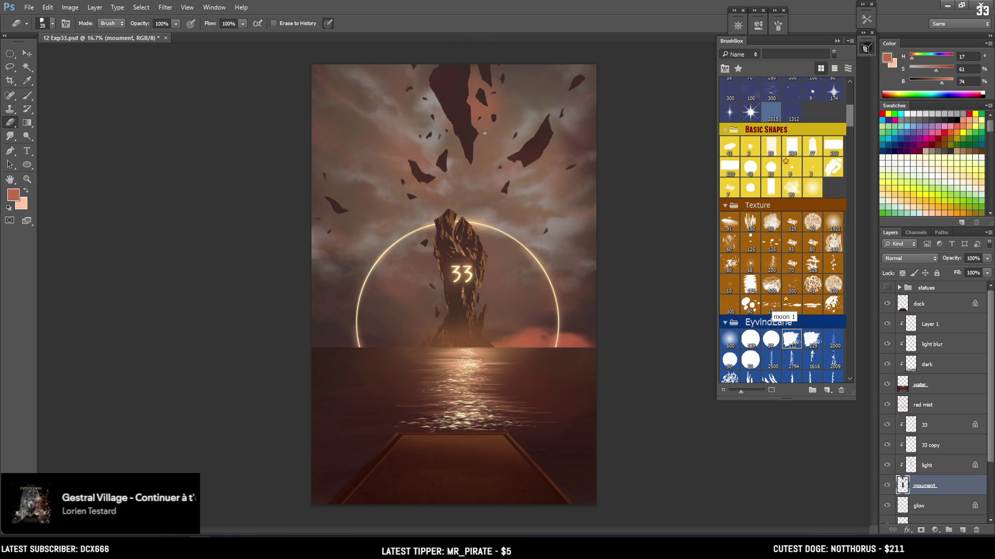
{"action": "key", "text": "ctrl+z"}
{"action": "key", "text": "ctrl+z"}
Sample the dark rock colour and paint a new rock in the upper-left sky
{"action": "key", "text": "b"}
{"action": "scroll", "coordinate": [396, 203], "scroll_direction": "up", "scroll_amount": 3}
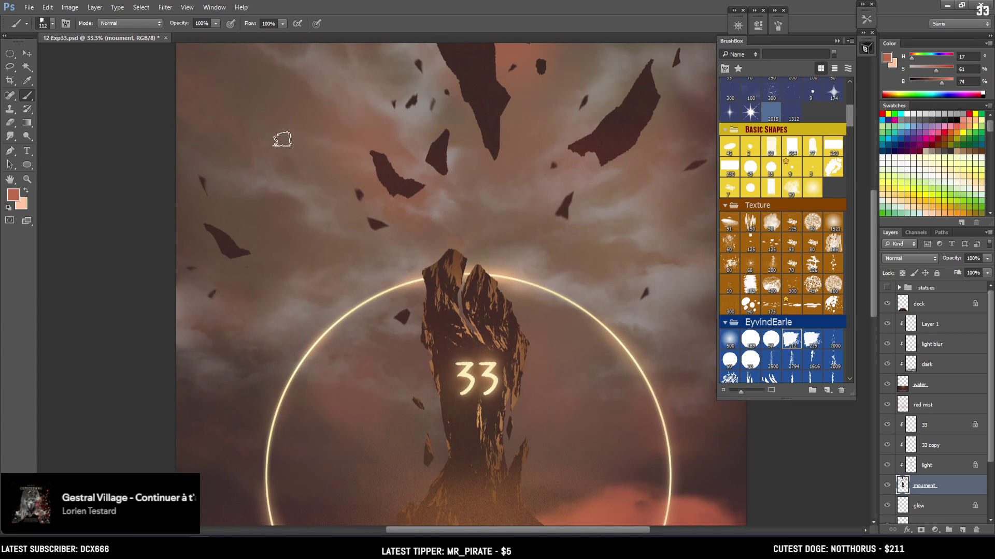
{"action": "key", "text": "l"}
{"action": "key", "text": "b"}
{"action": "left_click", "coordinate": [228, 242], "text": "alt"}
{"action": "left_click_drag", "start_coordinate": [257, 162], "coordinate": [278, 200]}
{"action": "key", "text": "bracketleft"}
{"action": "mouse_move", "coordinate": [256, 167]}
{"action": "left_mouse_down"}
{"action": "mouse_move", "coordinate": [259, 155]}
{"action": "mouse_move", "coordinate": [280, 166]}
{"action": "mouse_move", "coordinate": [282, 202]}
{"action": "mouse_move", "coordinate": [262, 196]}
{"action": "mouse_move", "coordinate": [296, 170]}
{"action": "mouse_move", "coordinate": [272, 192]}
{"action": "mouse_move", "coordinate": [273, 178]}
{"action": "left_mouse_up"}
Erase along the new rock's top edge to reshape it
{"action": "key", "text": "e"}
{"action": "key", "text": "bracketright"}
{"action": "key", "text": "b"}
{"action": "key", "text": "e"}
{"action": "left_click_drag", "start_coordinate": [289, 150], "coordinate": [254, 158]}
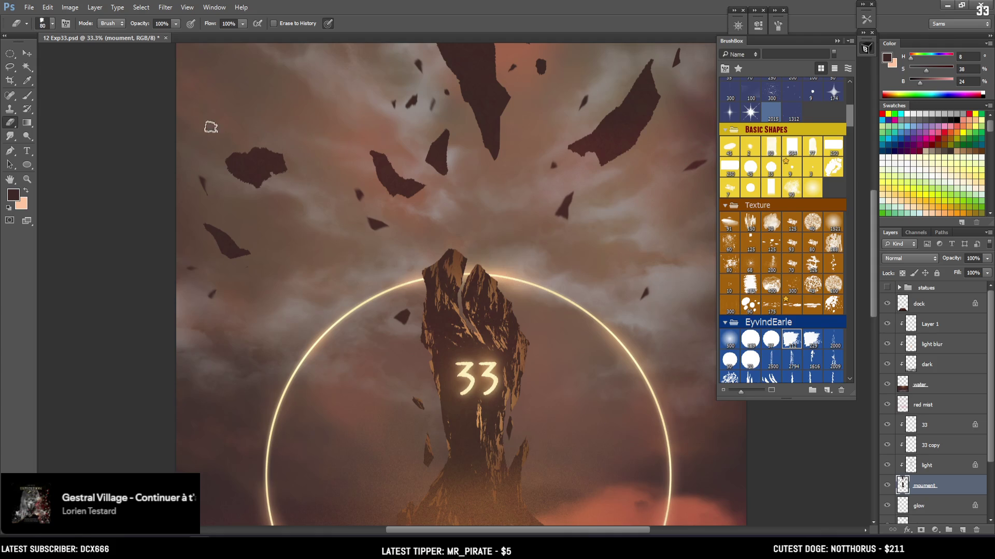
{"action": "key", "text": "bracketleft"}
{"action": "key", "text": "bracketleft"}
{"action": "key", "text": "bracketleft"}
Lasso a small area beside the rock to carve fragments, then zoom out
{"action": "key", "text": "l"}
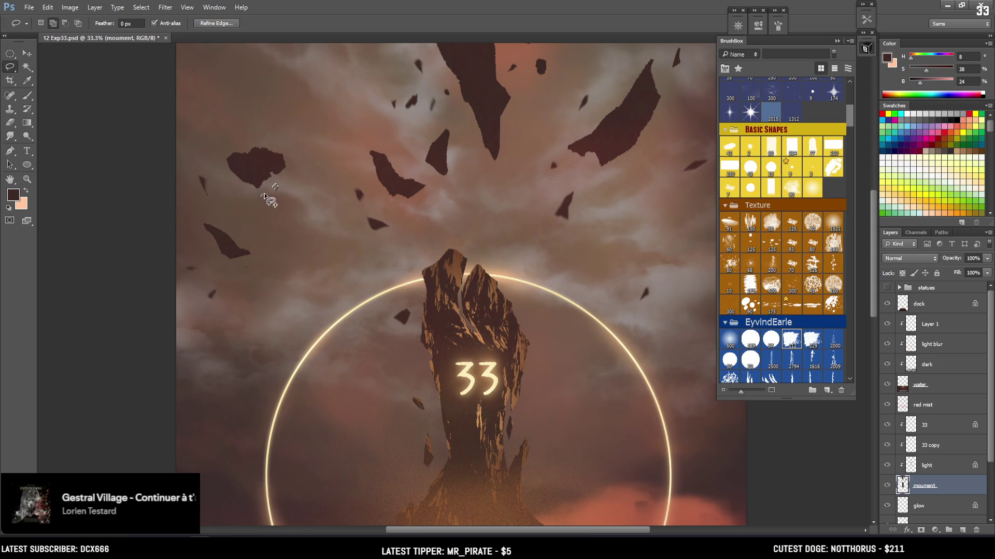
{"action": "key", "text": "b"}
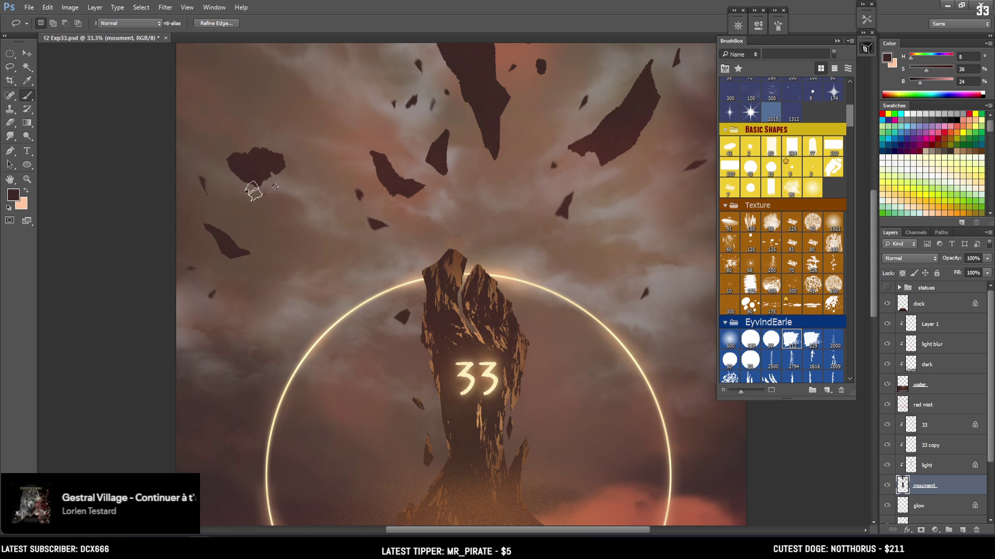
{"action": "key", "text": "e"}
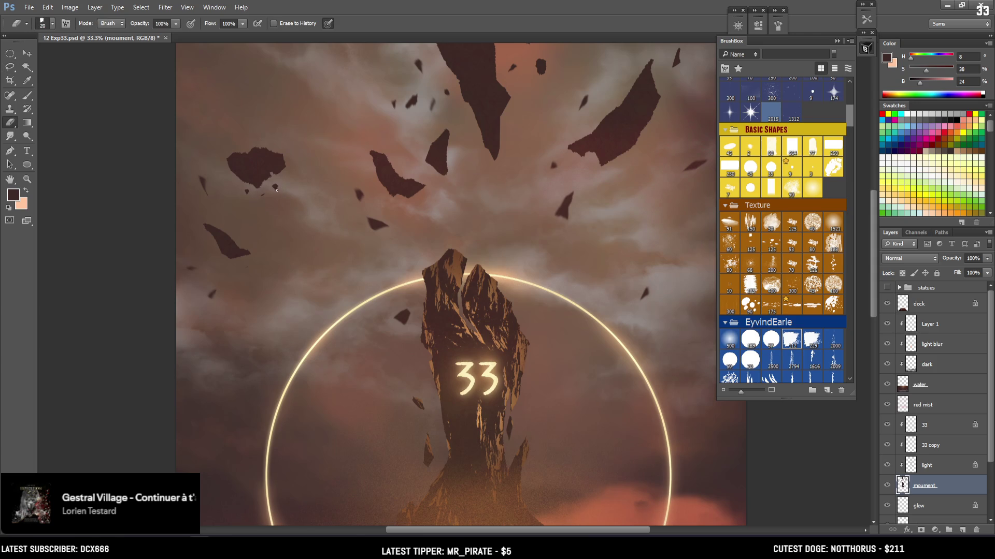
{"action": "key", "text": "b"}
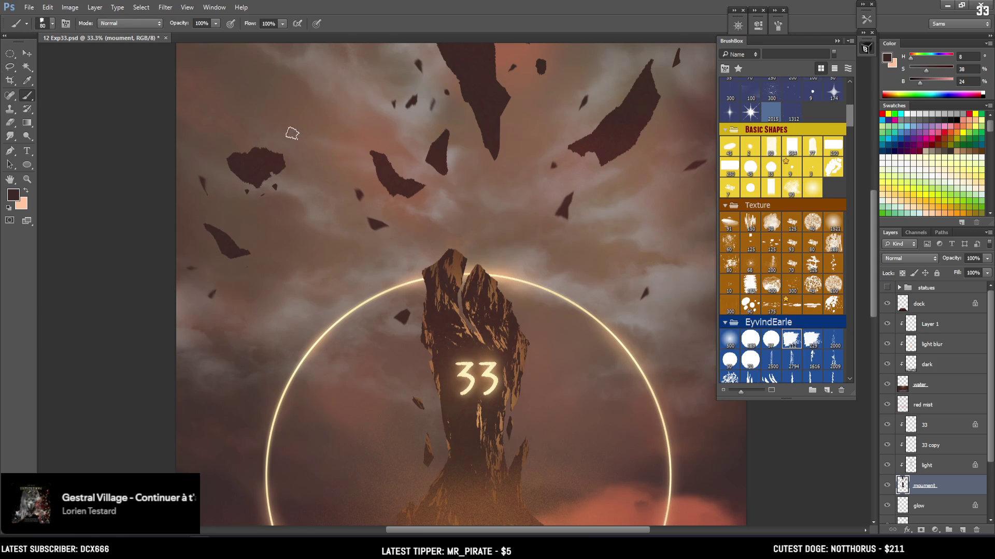
{"action": "key", "text": "l"}
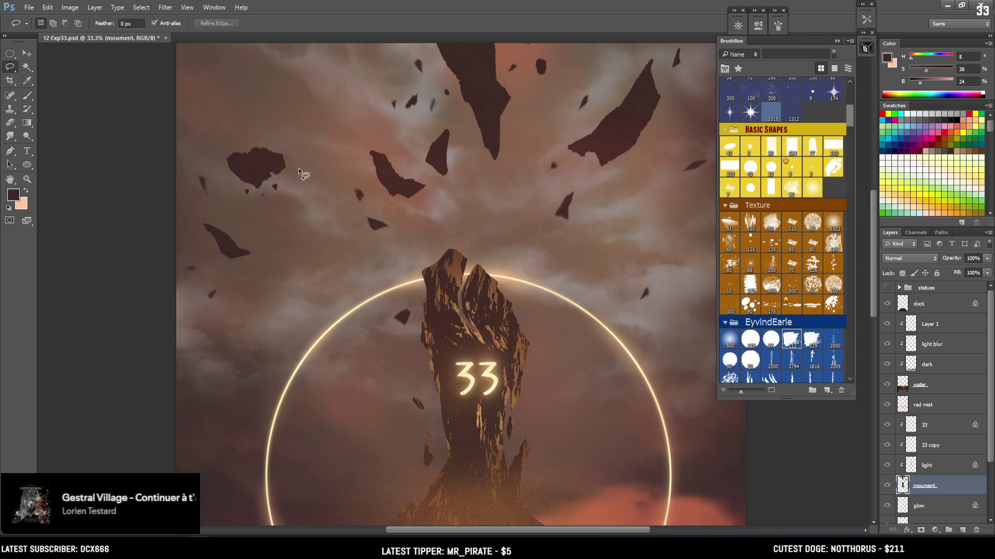
{"action": "mouse_move", "coordinate": [298, 170]}
{"action": "left_mouse_down"}
{"action": "mouse_move", "coordinate": [294, 159]}
{"action": "mouse_move", "coordinate": [287, 185]}
{"action": "left_mouse_up"}
{"action": "left_click", "coordinate": [287, 186]}
{"action": "key", "text": "e"}
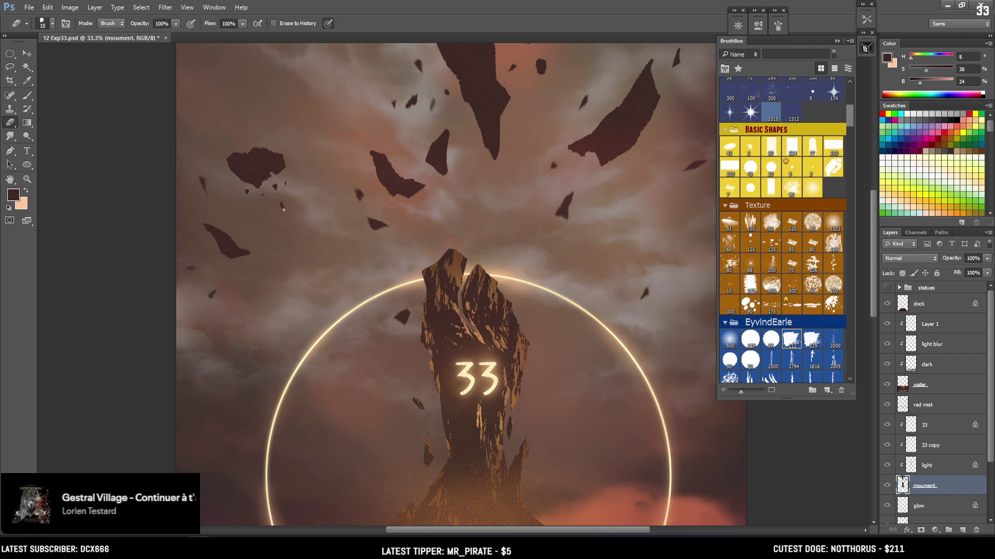
{"action": "key", "text": "ctrl+minus"}
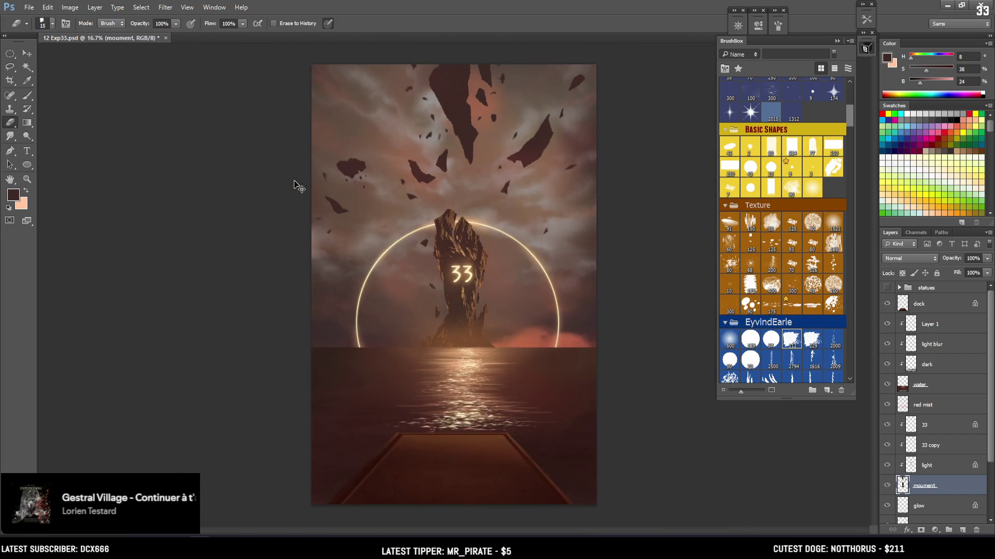
Smudge and erase the new rock's edges into broken chips, then fit the canvas
{"action": "scroll", "coordinate": [296, 184], "scroll_direction": "down", "scroll_amount": 3}
{"action": "left_click_drag", "start_coordinate": [520, 158], "coordinate": [460, 292]}
{"action": "key", "text": "r"}
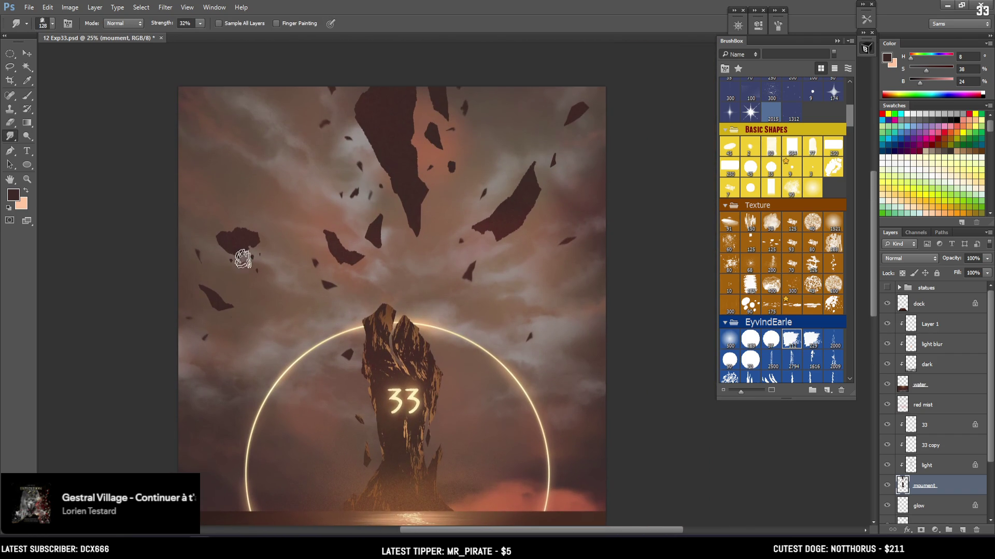
{"action": "key", "text": "bracketleft"}
{"action": "key", "text": "bracketleft"}
{"action": "key", "text": "bracketleft"}
{"action": "key", "text": "e"}
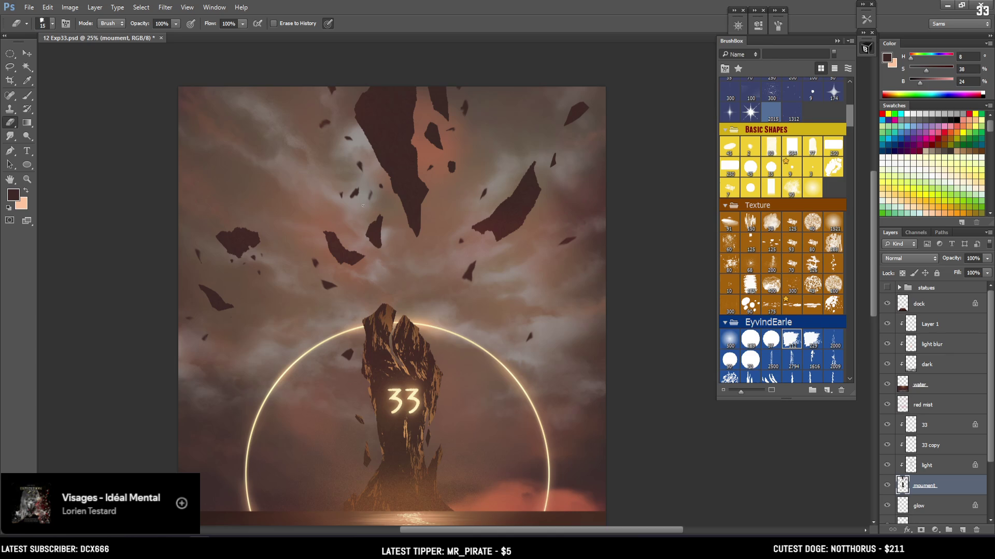
{"action": "key", "text": "ctrl+minus"}
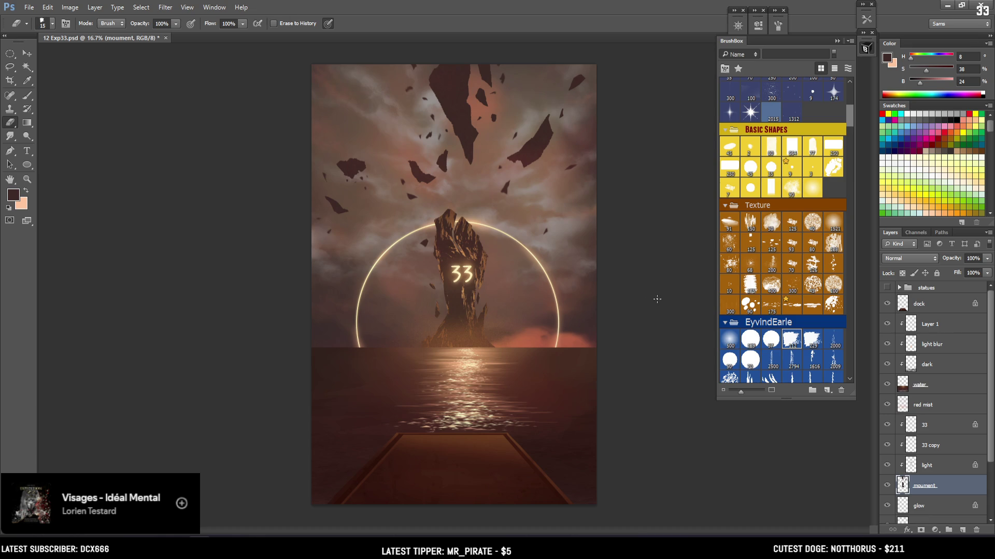
Compare the grey clouds on and off, then select the clouds grey layer
{"action": "left_click", "coordinate": [912, 505]}
{"action": "scroll", "coordinate": [912, 497], "scroll_direction": "down", "scroll_amount": 1}
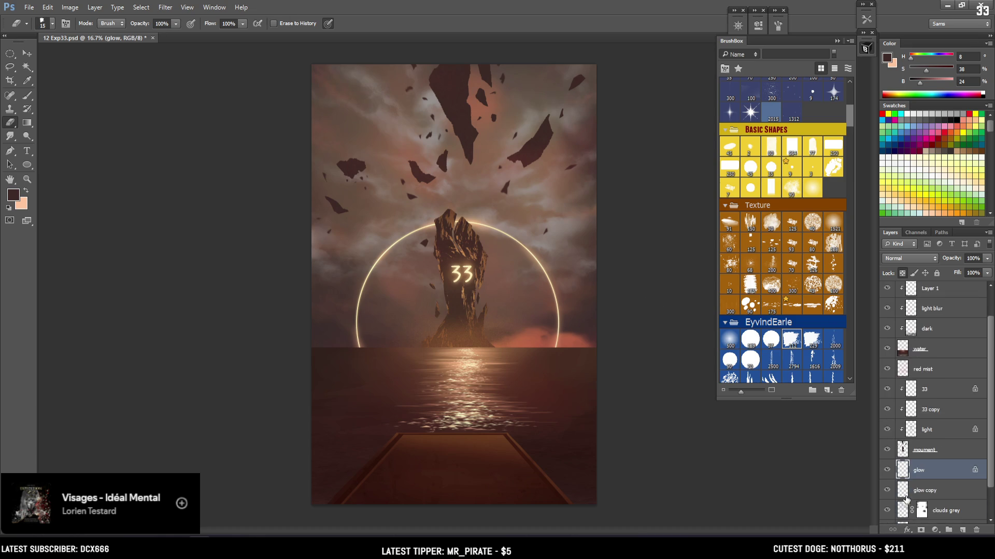
{"action": "scroll", "coordinate": [909, 496], "scroll_direction": "down", "scroll_amount": 3}
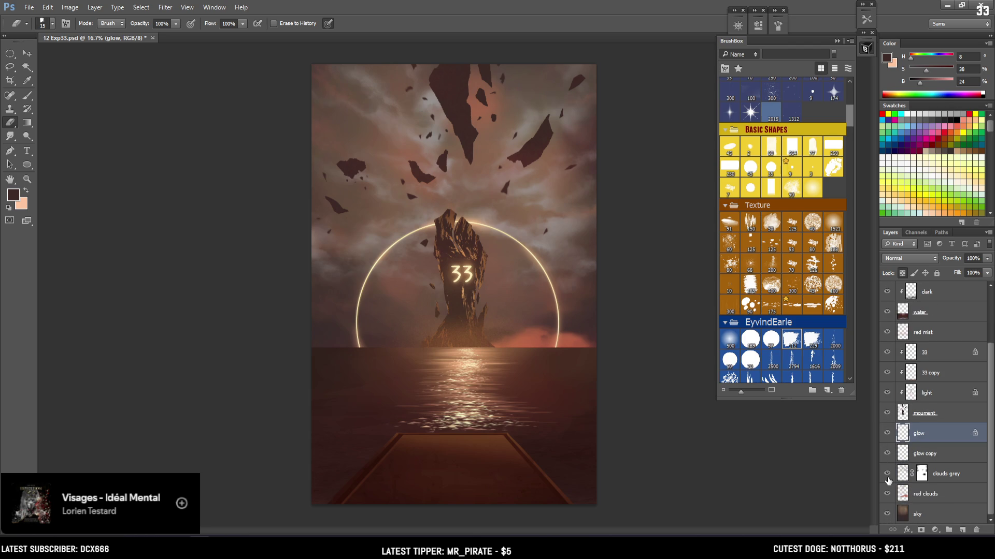
{"action": "left_click", "coordinate": [888, 473]}
{"action": "left_click", "coordinate": [888, 474]}
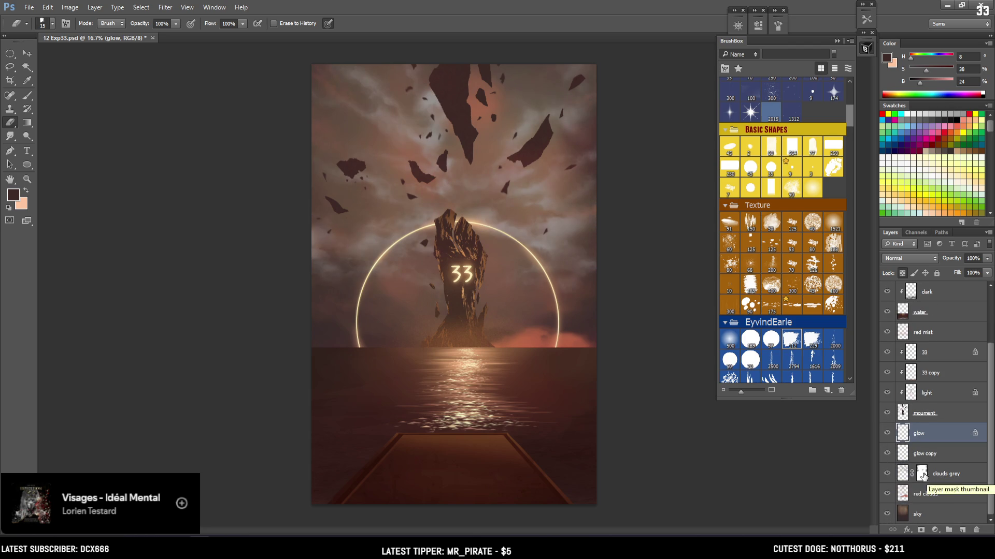
{"action": "left_click", "coordinate": [906, 477]}
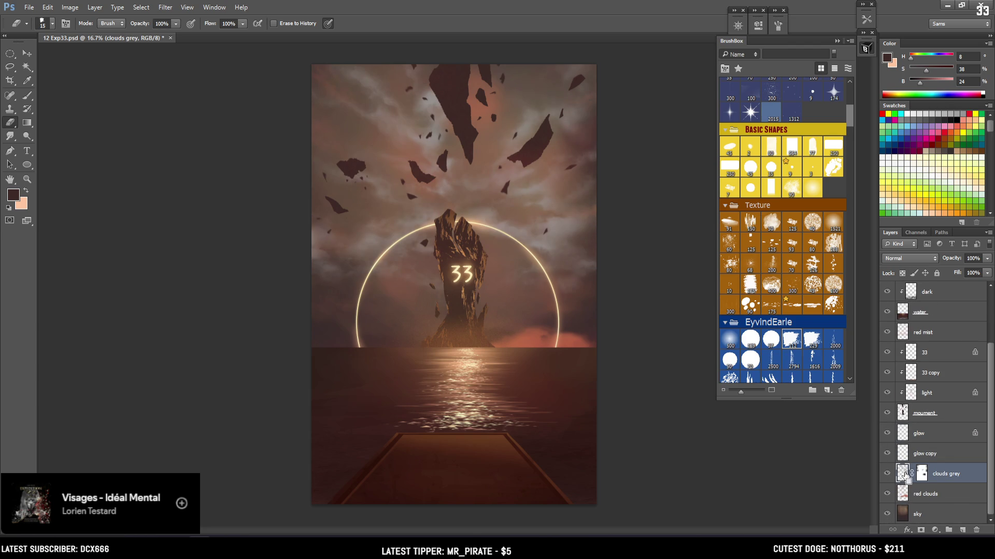
Apply Levels with midtone 1.28 and white input 243 to the grey clouds
{"action": "key", "text": "ctrl+l"}
{"action": "left_click_drag", "start_coordinate": [697, 272], "coordinate": [683, 270]}
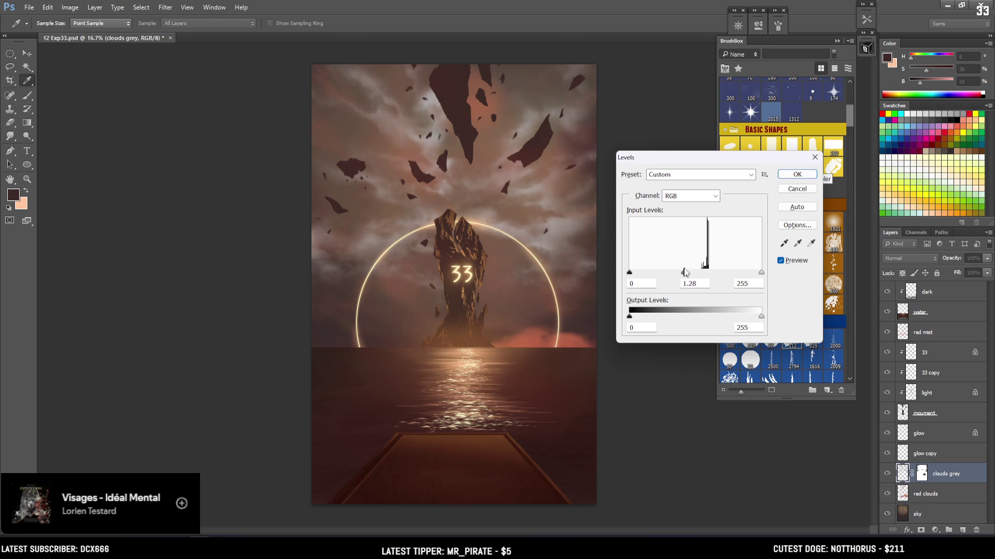
{"action": "mouse_move", "coordinate": [761, 273]}
{"action": "left_mouse_down"}
{"action": "mouse_move", "coordinate": [745, 274]}
{"action": "mouse_move", "coordinate": [754, 271]}
{"action": "left_mouse_up"}
{"action": "key", "text": "ctrl+minus"}
{"action": "key", "text": "ctrl+minus"}
{"action": "key", "text": "ctrl+minus"}
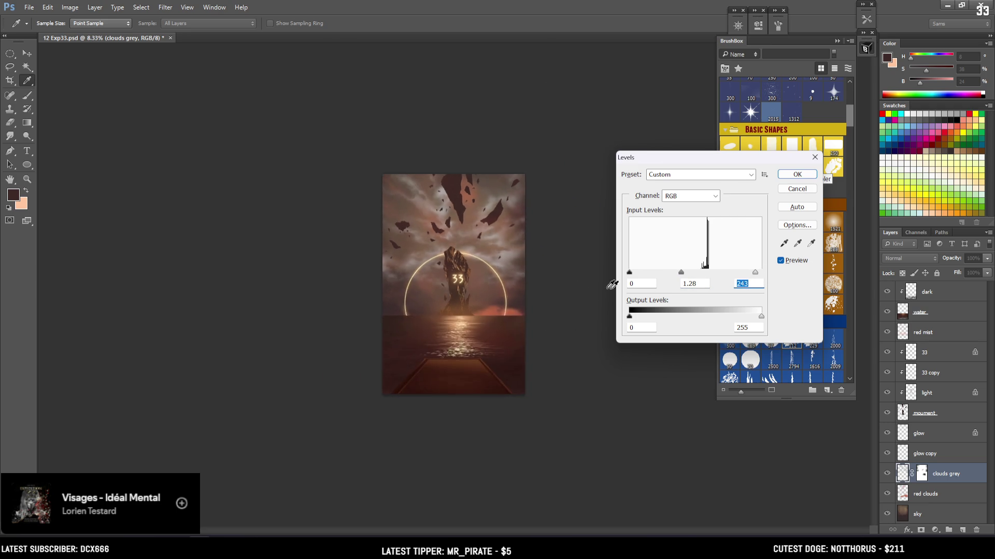
{"action": "key", "text": "ctrl+plus"}
{"action": "left_click", "coordinate": [790, 260]}
{"action": "left_click", "coordinate": [800, 259]}
{"action": "left_click", "coordinate": [797, 176]}
{"action": "key", "text": "e"}
{"action": "key", "text": "ctrl+plus"}
{"action": "key", "text": "ctrl+plus"}
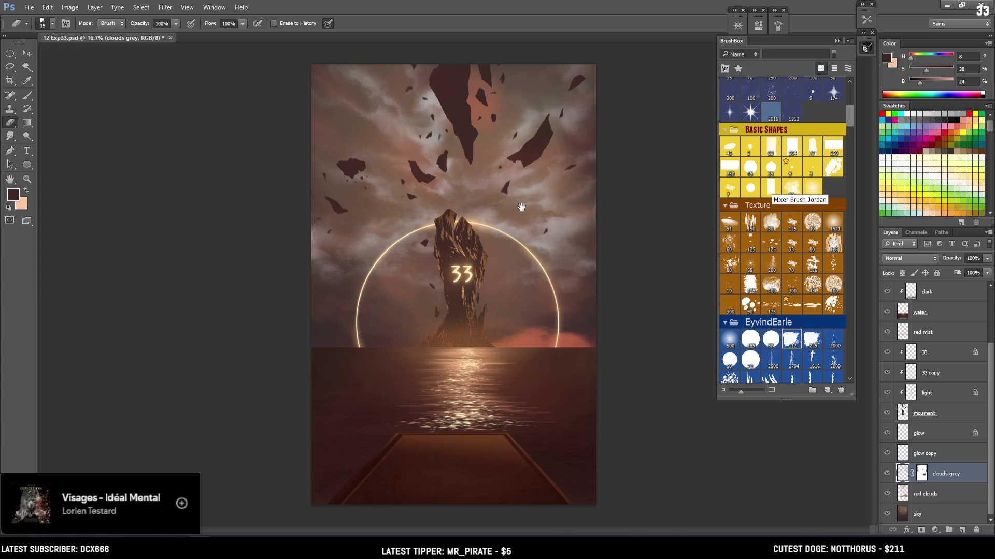
{"action": "scroll", "coordinate": [940, 373], "scroll_direction": "up", "scroll_amount": 3}
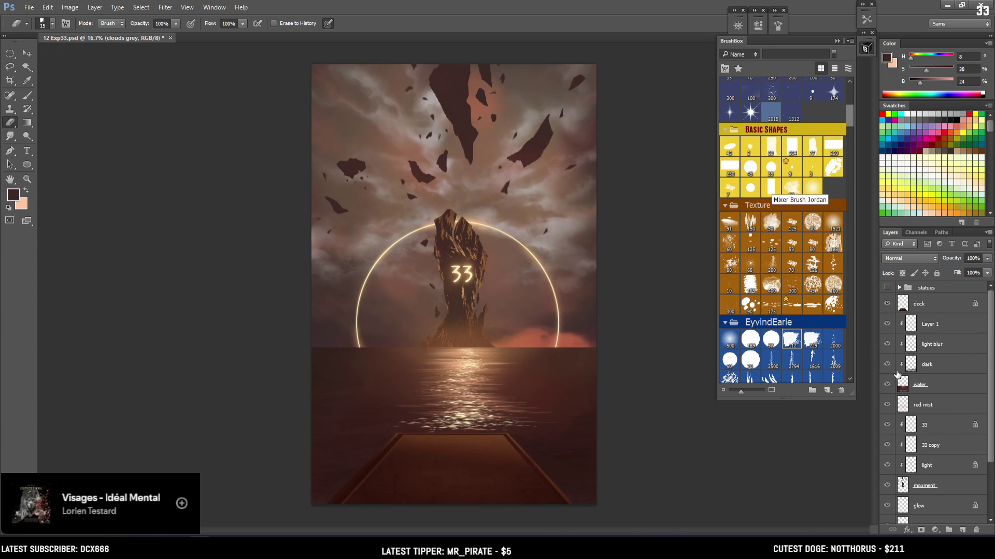
Select Layer 1 and add a new empty layer above it
{"action": "left_click", "coordinate": [938, 327]}
{"action": "left_click", "coordinate": [961, 531]}
{"action": "type", "text": "top fog"}
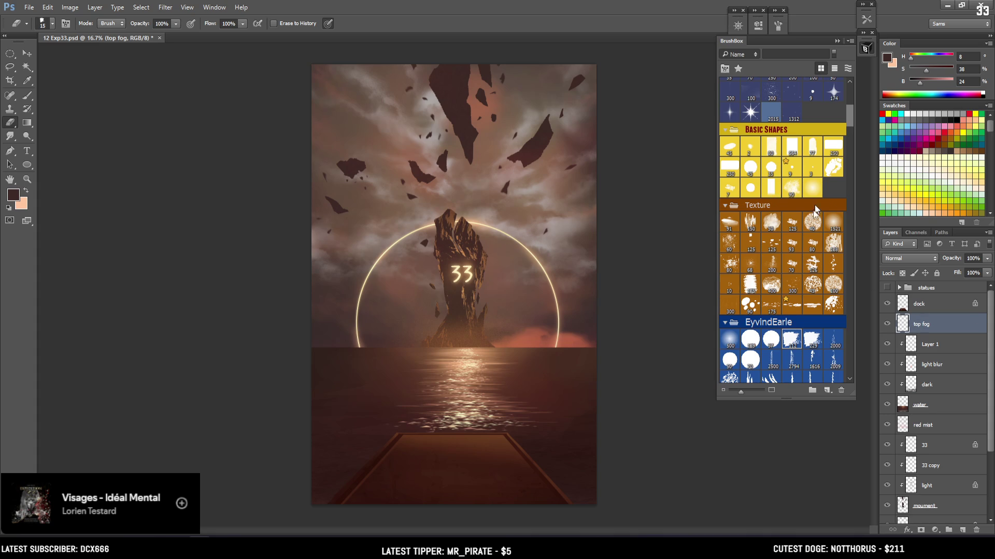
{"action": "left_click_drag", "start_coordinate": [850, 124], "coordinate": [848, 154]}
Load the 800-size cloud glob brush, sample pale beige from the sky, enlarge to 2400
{"action": "left_click", "coordinate": [816, 203]}
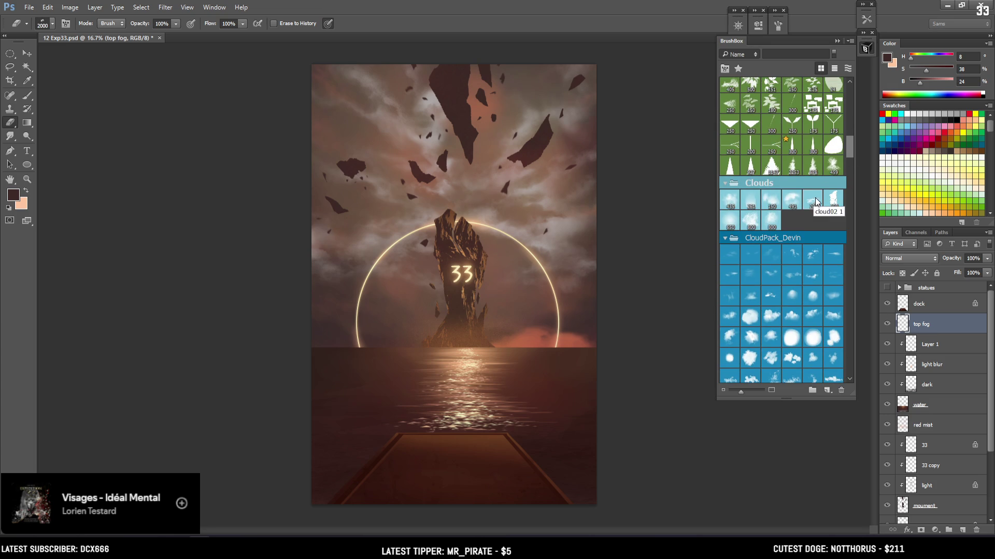
{"action": "key", "text": "b"}
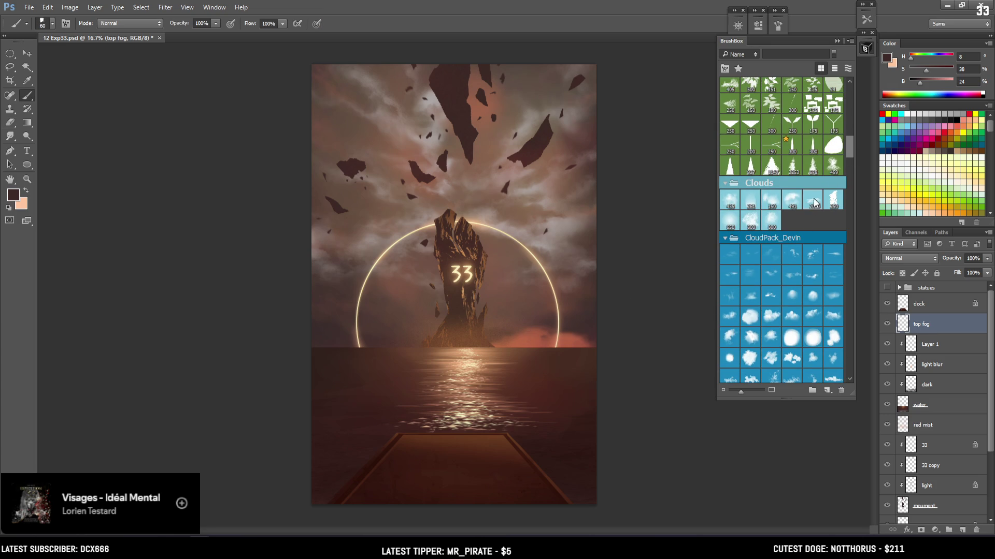
{"action": "left_click", "coordinate": [766, 224]}
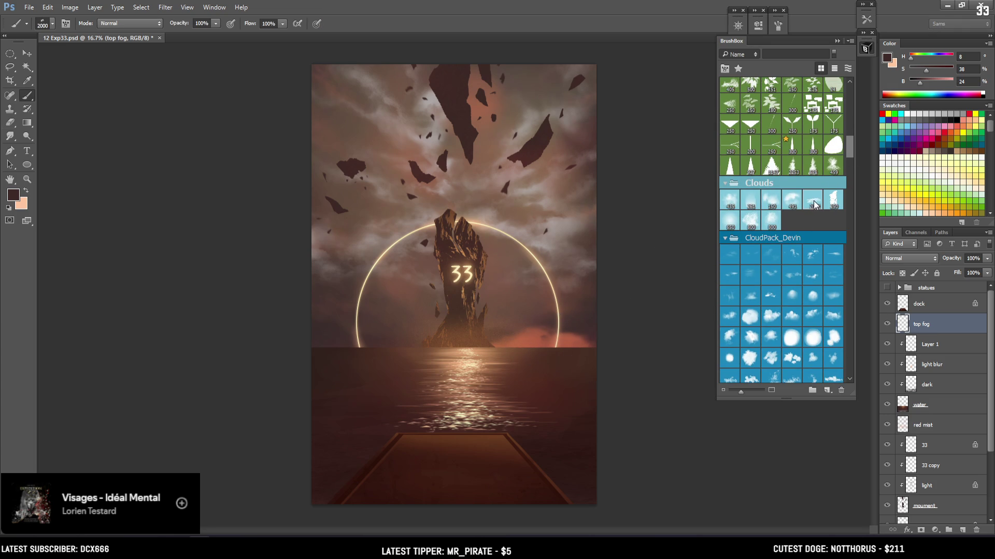
{"action": "left_click", "coordinate": [559, 229], "text": "alt"}
{"action": "key", "text": "bracketright"}
{"action": "key", "text": "bracketright"}
{"action": "key", "text": "bracketright"}
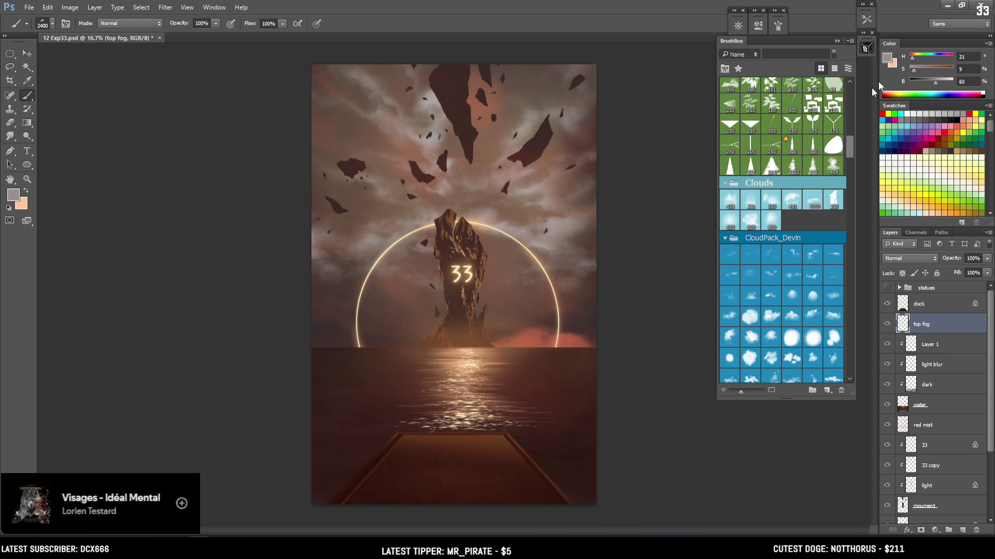
Pick a dark neutral grey fog colour, enlarge the brush, and test-stamp the water's left edge, then undo
{"action": "left_click", "coordinate": [887, 57]}
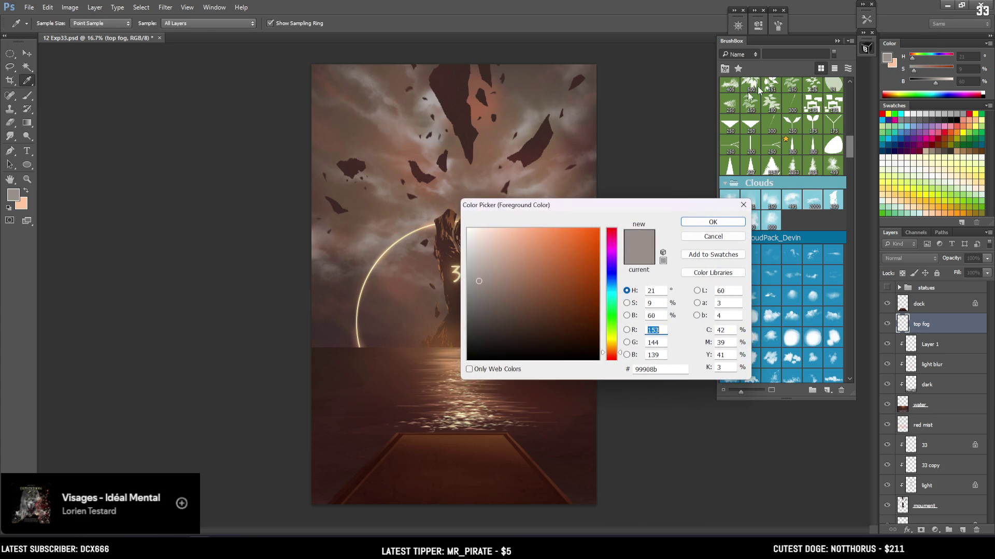
{"action": "left_click", "coordinate": [468, 305]}
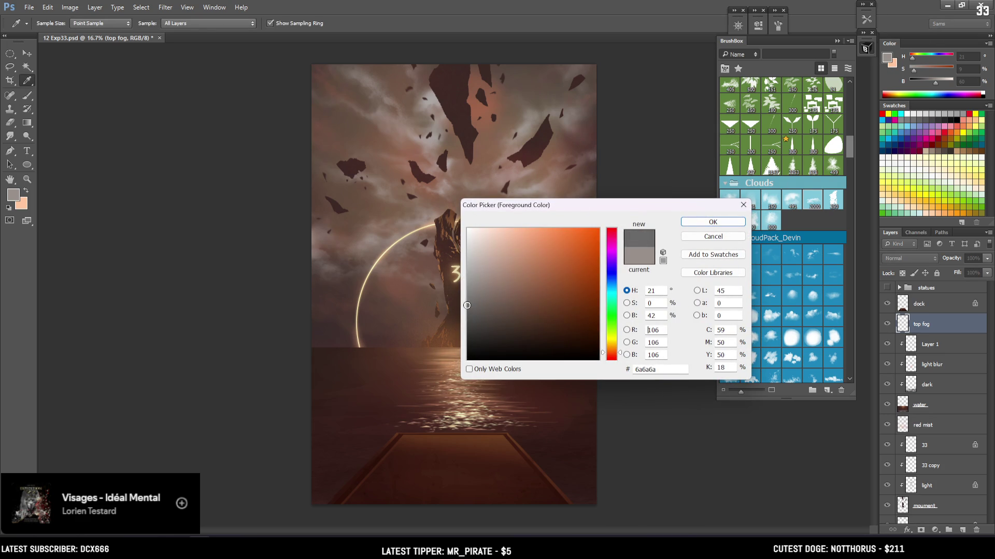
{"action": "left_click", "coordinate": [700, 223]}
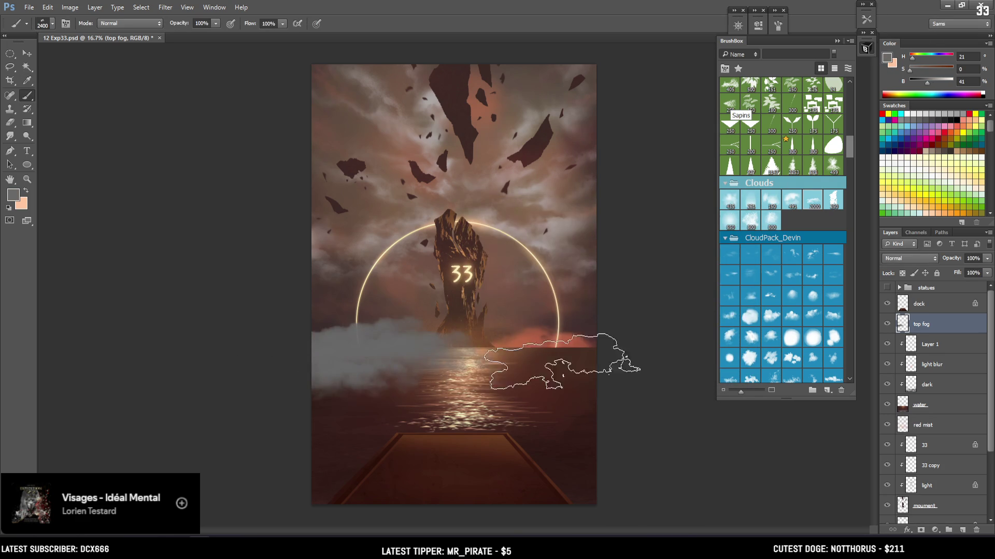
{"action": "key", "text": "bracketright"}
{"action": "left_click_drag", "start_coordinate": [921, 82], "coordinate": [919, 85]}
{"action": "key", "text": "bracketright"}
{"action": "key", "text": "bracketright"}
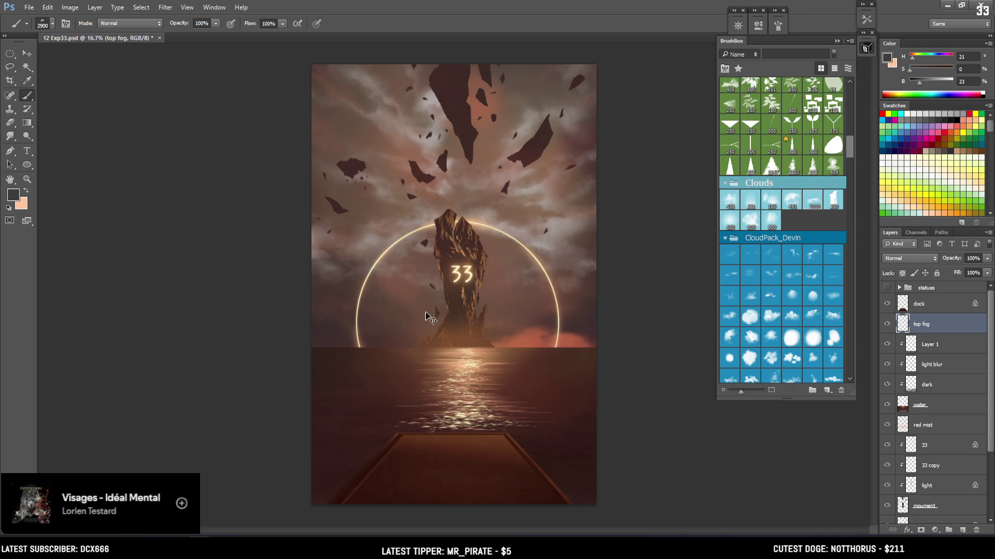
{"action": "left_click", "coordinate": [262, 391]}
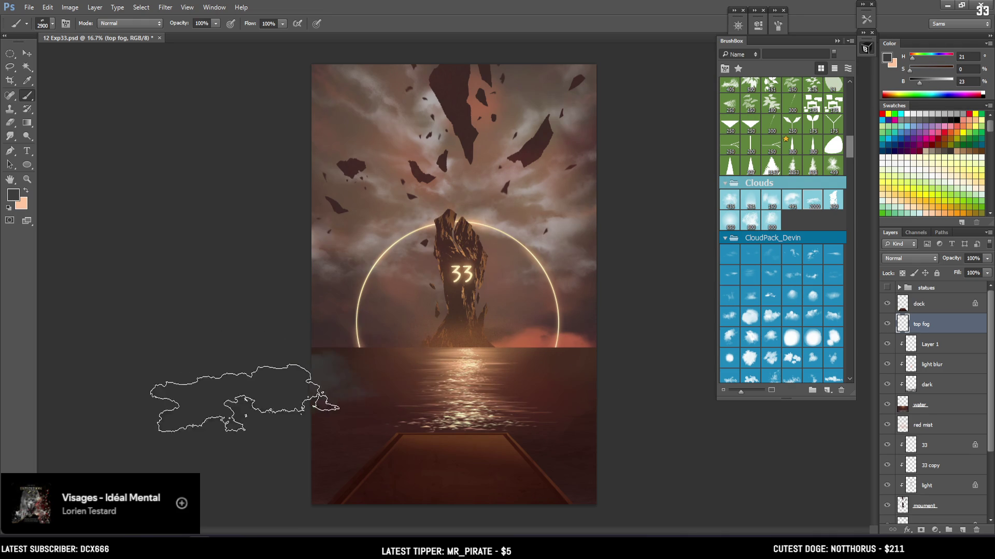
{"action": "key", "text": "ctrl+z"}
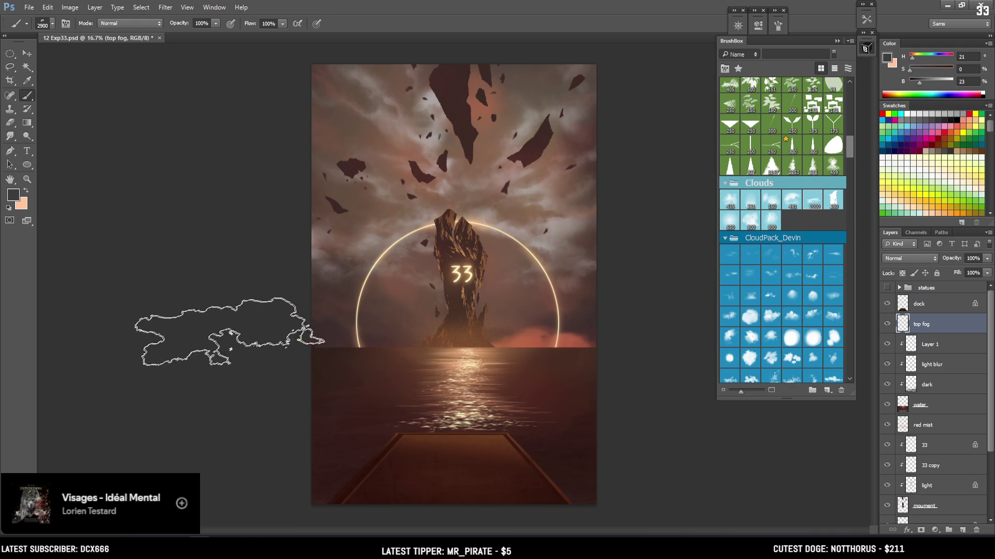
Warm and brighten the grey, stamp fog at the water's left edge, and load a cloud-shaped tip
{"action": "left_click", "coordinate": [912, 70]}
{"action": "left_click", "coordinate": [922, 83]}
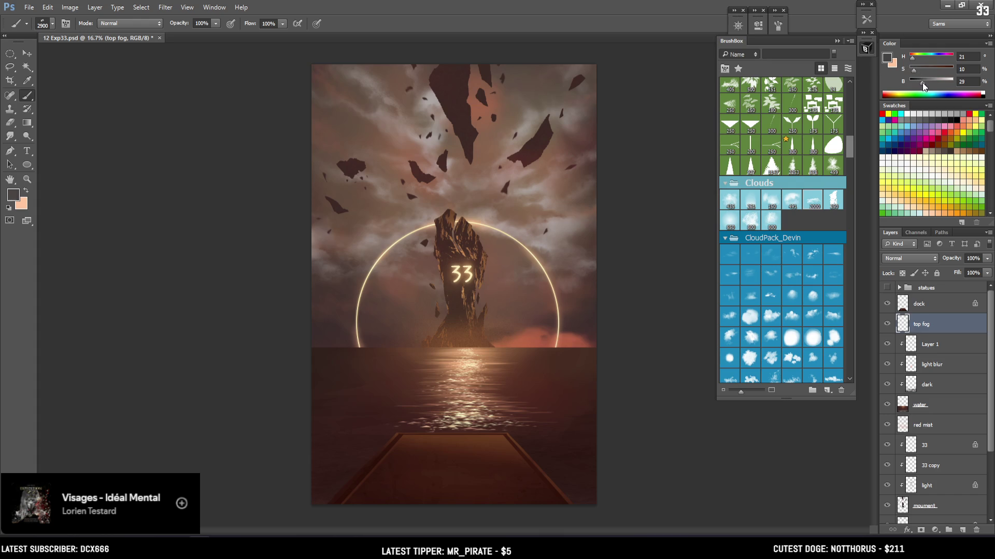
{"action": "key", "text": "bracketleft"}
{"action": "key", "text": "bracketleft"}
{"action": "key", "text": "bracketleft"}
{"action": "left_click", "coordinate": [332, 349]}
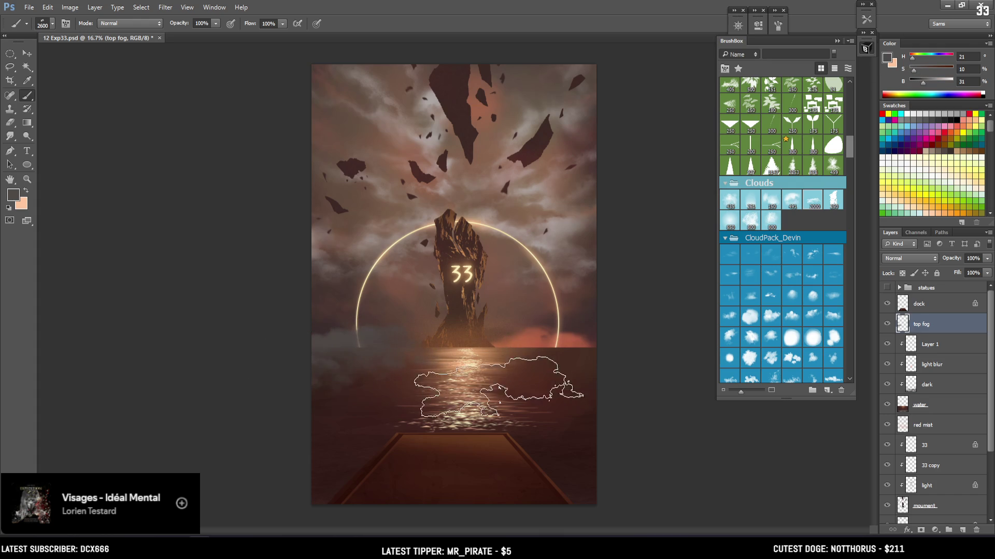
{"action": "key", "text": "e"}
{"action": "left_click", "coordinate": [792, 200]}
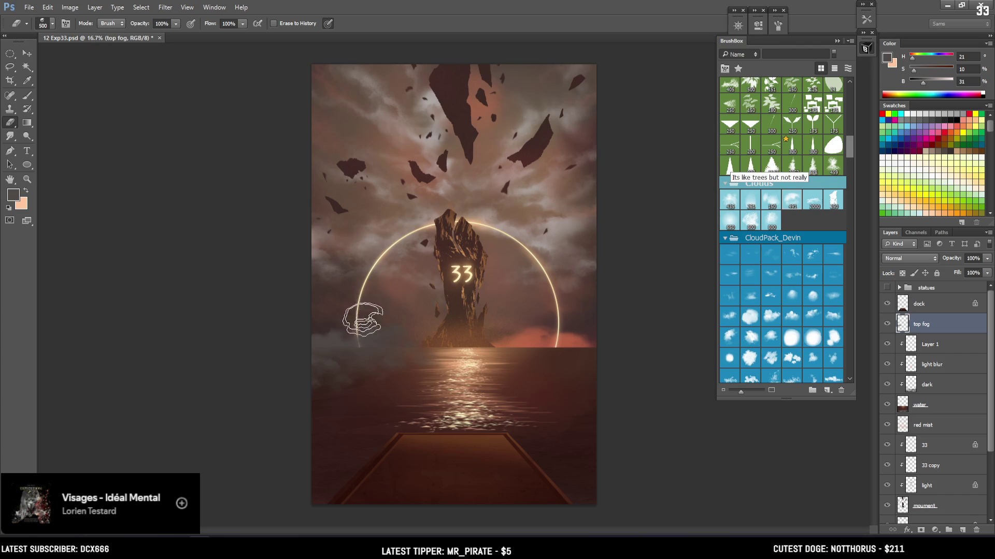
{"action": "key", "text": "b"}
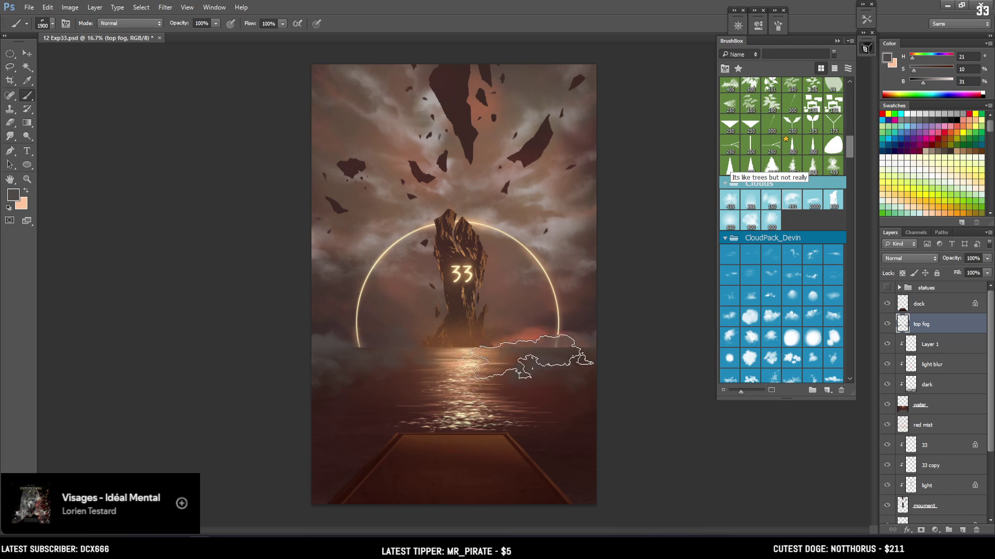
{"action": "key", "text": "bracketleft"}
{"action": "key", "text": "bracketleft"}
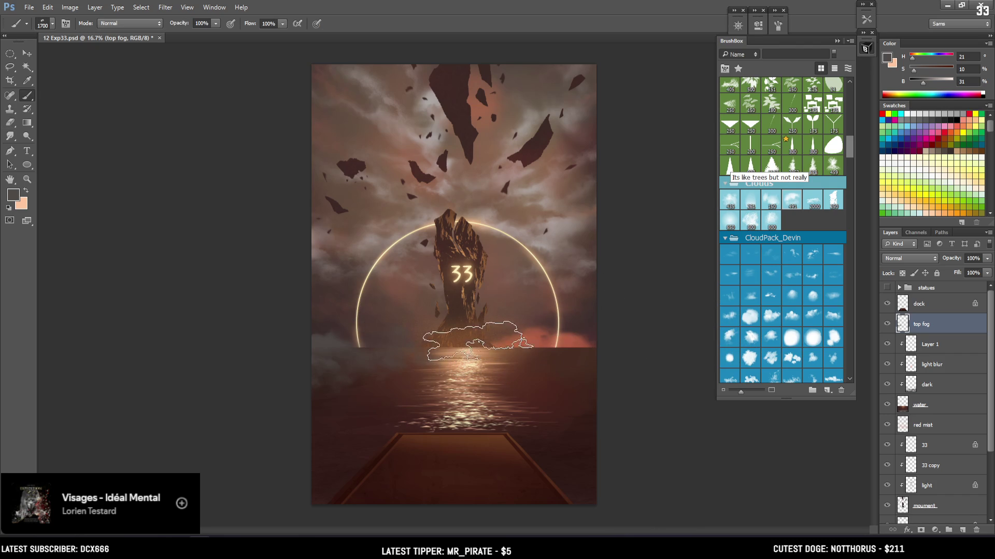
Sample warmer fog colours from the painting and shrink the cloud brush
{"action": "left_click", "coordinate": [335, 354], "text": "alt"}
{"action": "key", "text": "bracketleft"}
{"action": "key", "text": "bracketleft"}
{"action": "key", "text": "bracketleft"}
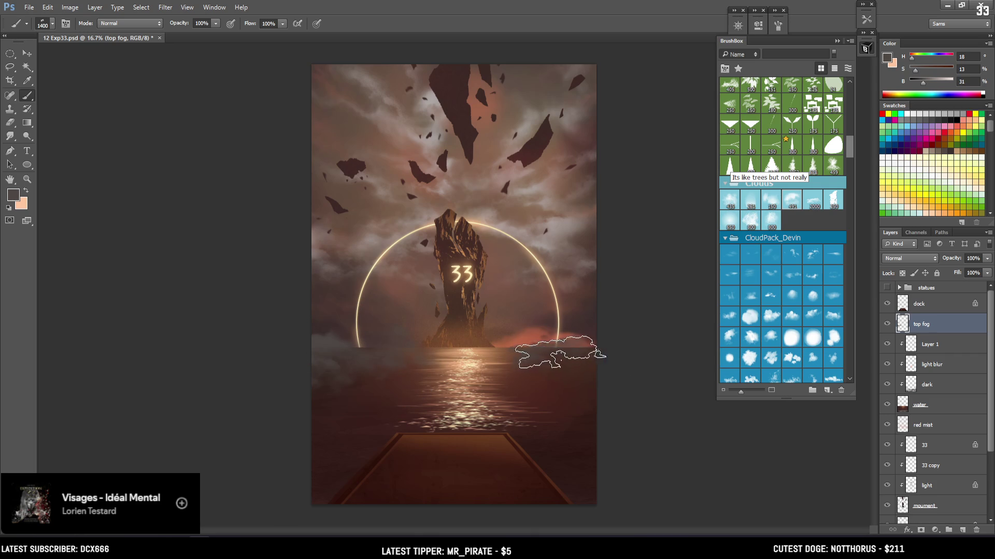
{"action": "key", "text": "e"}
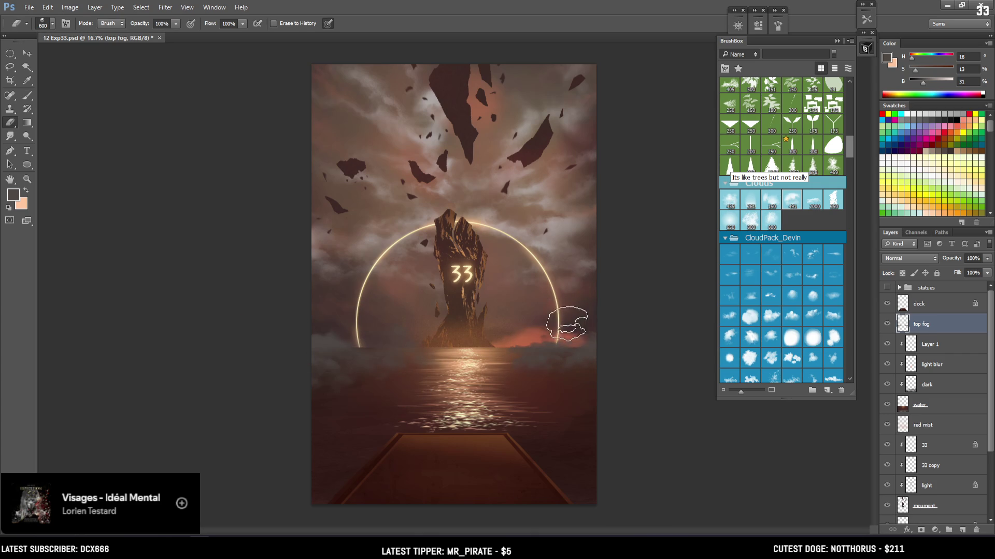
{"action": "key", "text": "b"}
{"action": "left_click", "coordinate": [324, 338], "text": "alt"}
{"action": "key", "text": "bracketleft"}
{"action": "key", "text": "bracketleft"}
{"action": "key", "text": "bracketleft"}
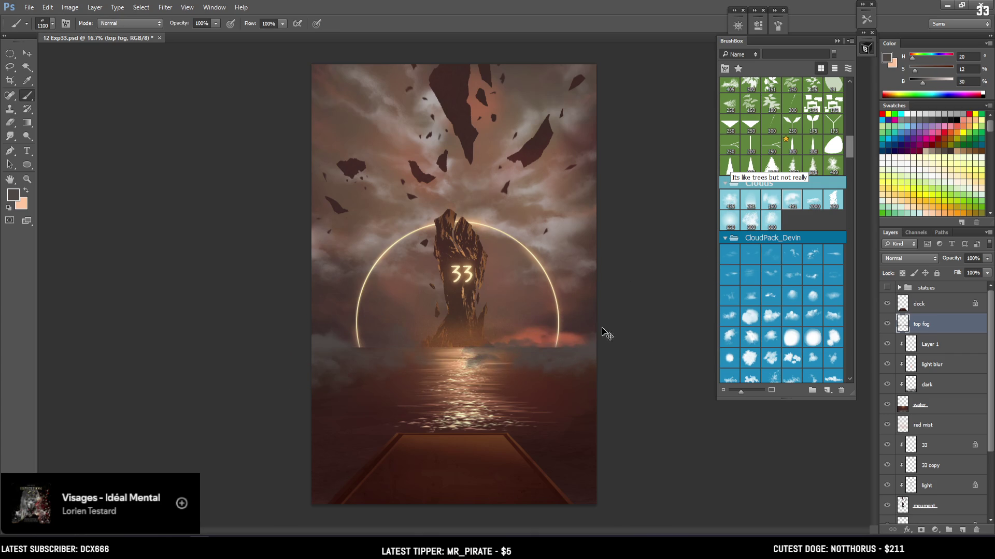
Brighten the fog colour and try a bright fog puff near the horizon, then undo it
{"action": "left_click_drag", "start_coordinate": [927, 82], "coordinate": [934, 82]}
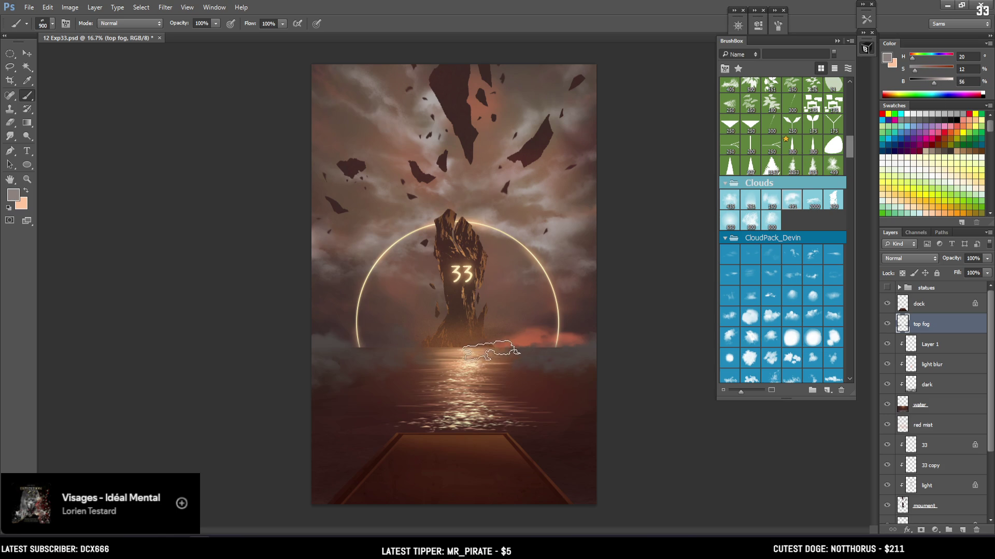
{"action": "key", "text": "bracketleft"}
{"action": "key", "text": "e"}
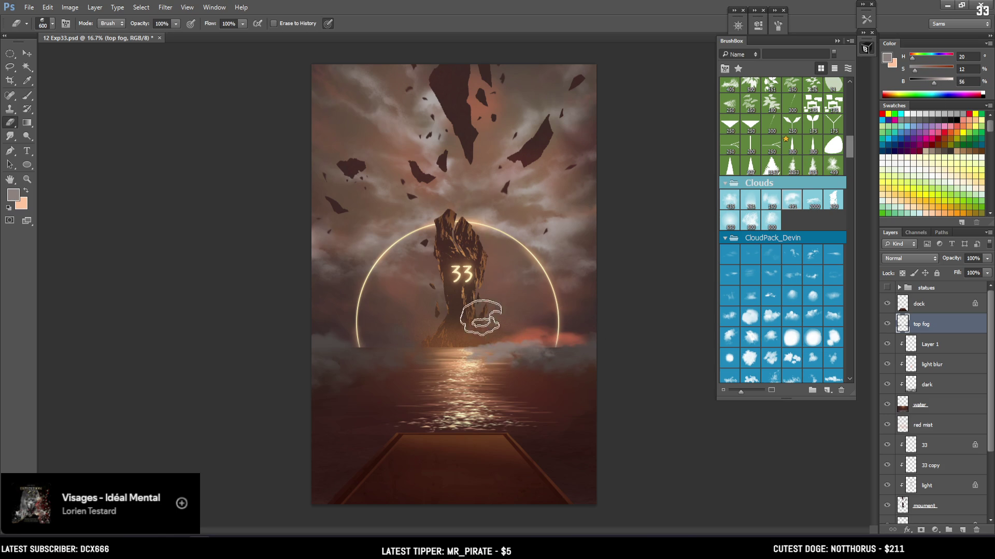
{"action": "key", "text": "b"}
{"action": "left_click", "coordinate": [447, 349]}
{"action": "key", "text": "ctrl+z"}
Erase fog along the horizon to sharpen it, then dab fog there with a larger cloud tip
{"action": "key", "text": "bracketright"}
{"action": "key", "text": "bracketright"}
{"action": "key", "text": "e"}
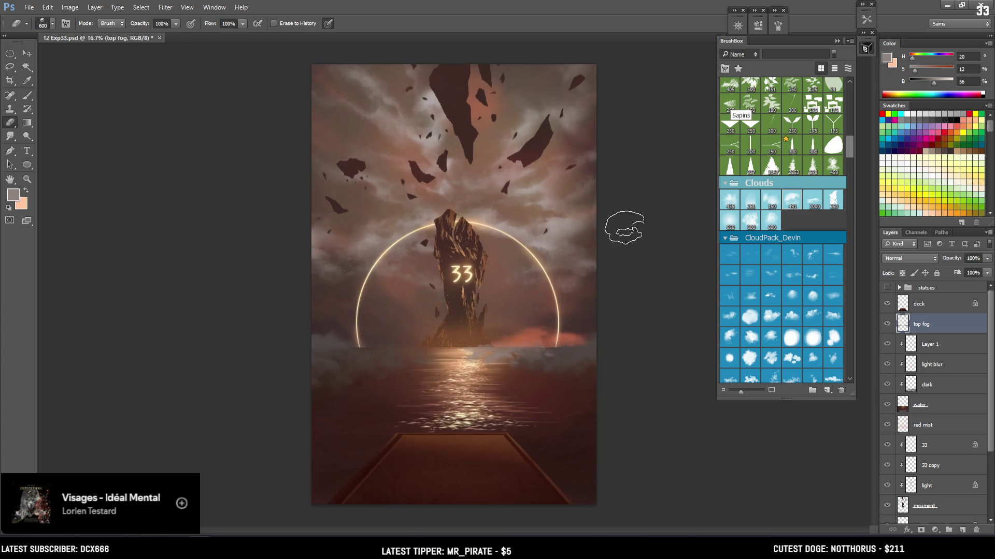
{"action": "left_click_drag", "start_coordinate": [541, 336], "coordinate": [480, 374]}
{"action": "left_click", "coordinate": [794, 200]}
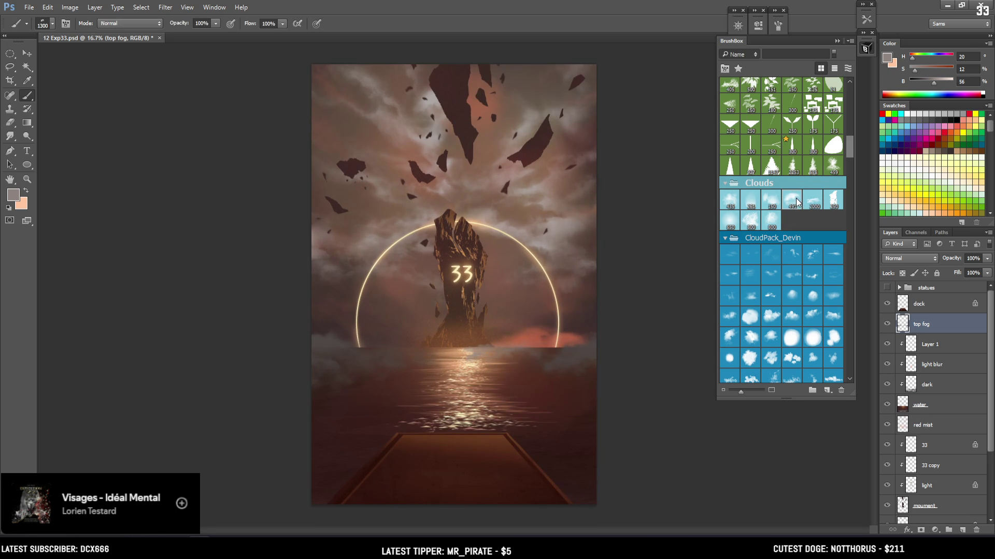
{"action": "left_click", "coordinate": [730, 223]}
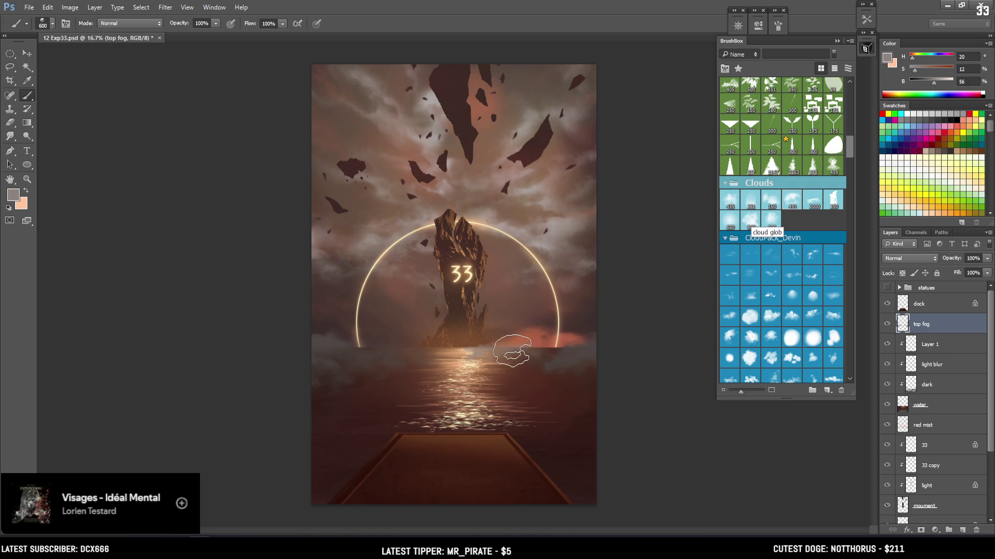
{"action": "left_click", "coordinate": [529, 348]}
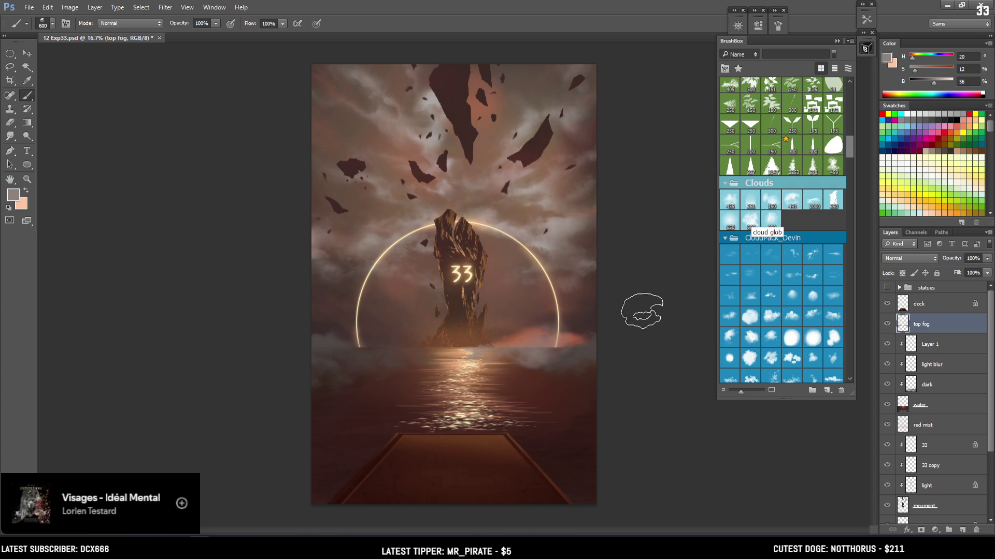
Sample a darker fog colour from the canvas and resize the cloud brush
{"action": "key", "text": "e"}
{"action": "key", "text": "b"}
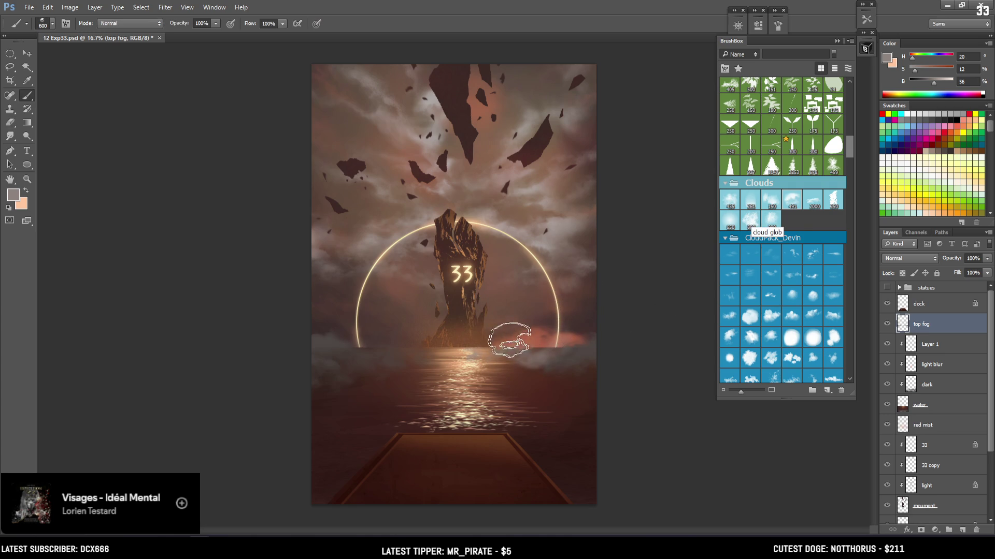
{"action": "key", "text": "bracketleft"}
{"action": "key", "text": "bracketleft"}
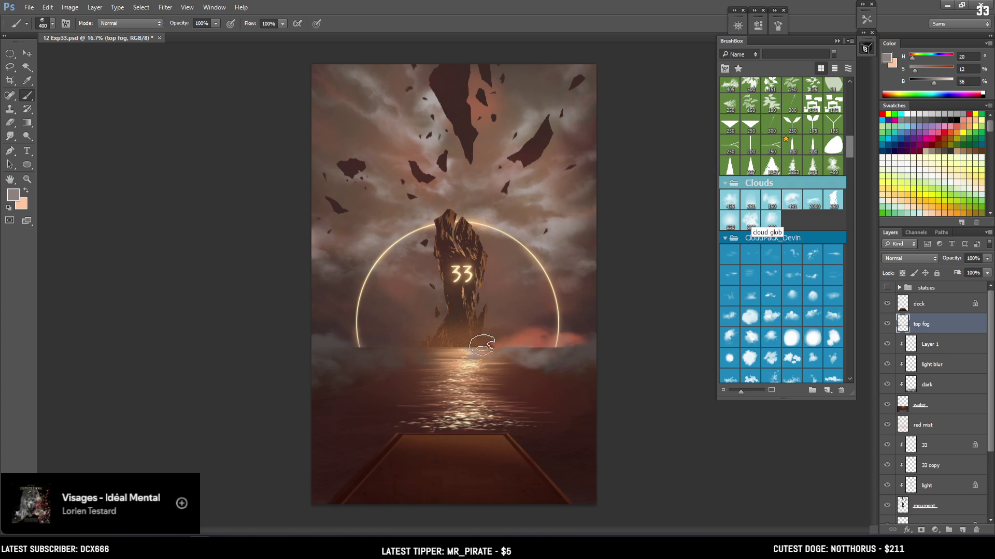
{"action": "key", "text": "e"}
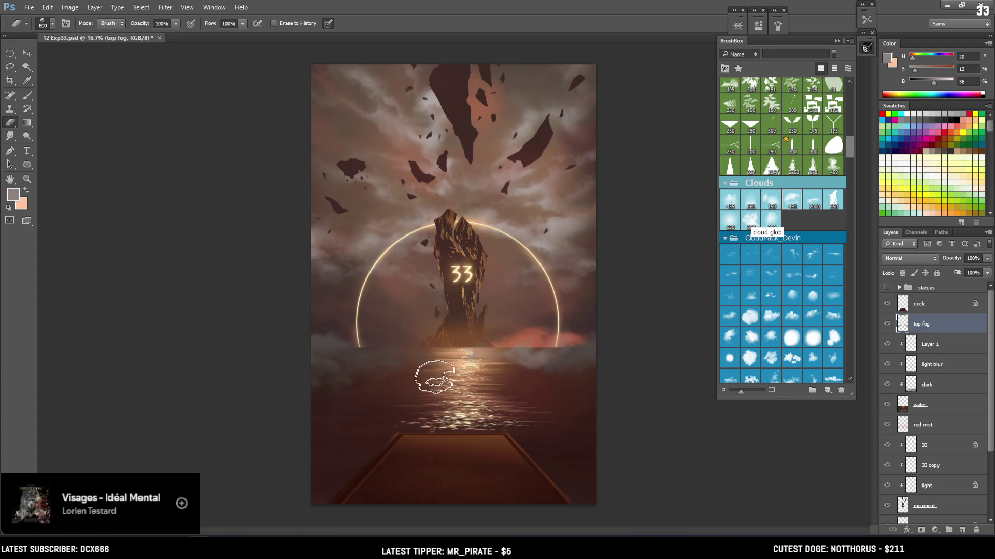
{"action": "key", "text": "b"}
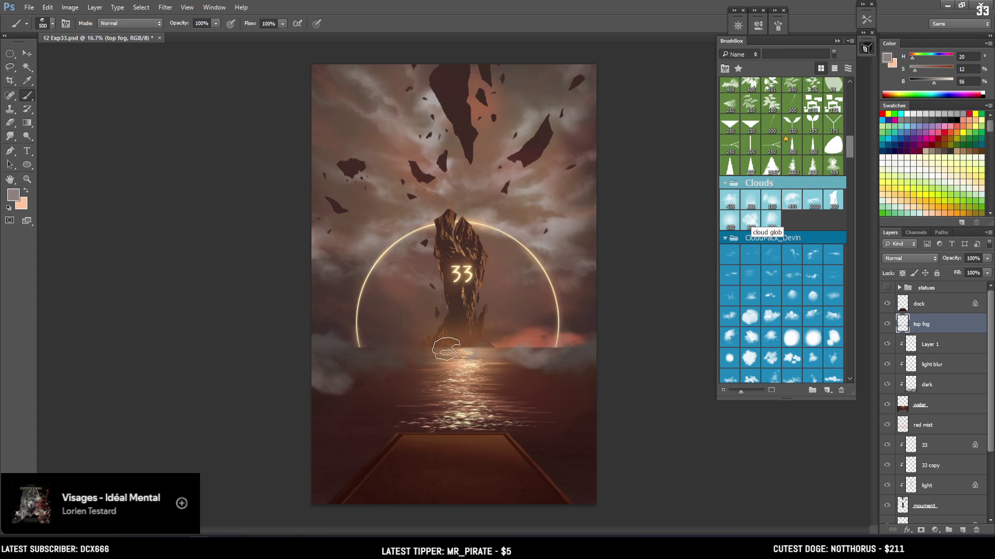
{"action": "left_click", "coordinate": [329, 344], "text": "alt"}
{"action": "key", "text": "bracketright"}
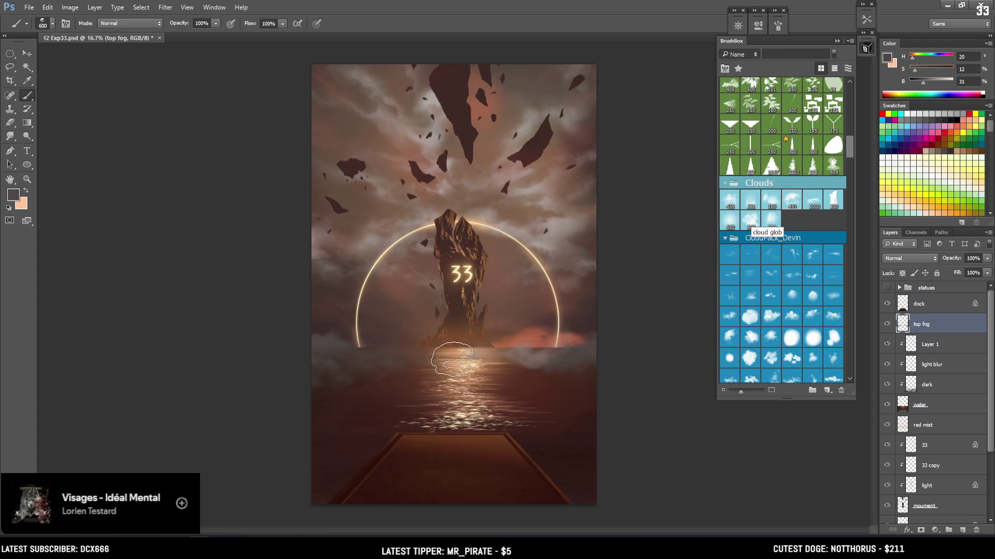
{"action": "key", "text": "bracketright"}
{"action": "key", "text": "bracketright"}
Paint warm fog over the lower-right water, then thin it out with a larger eraser
{"action": "key", "text": "e"}
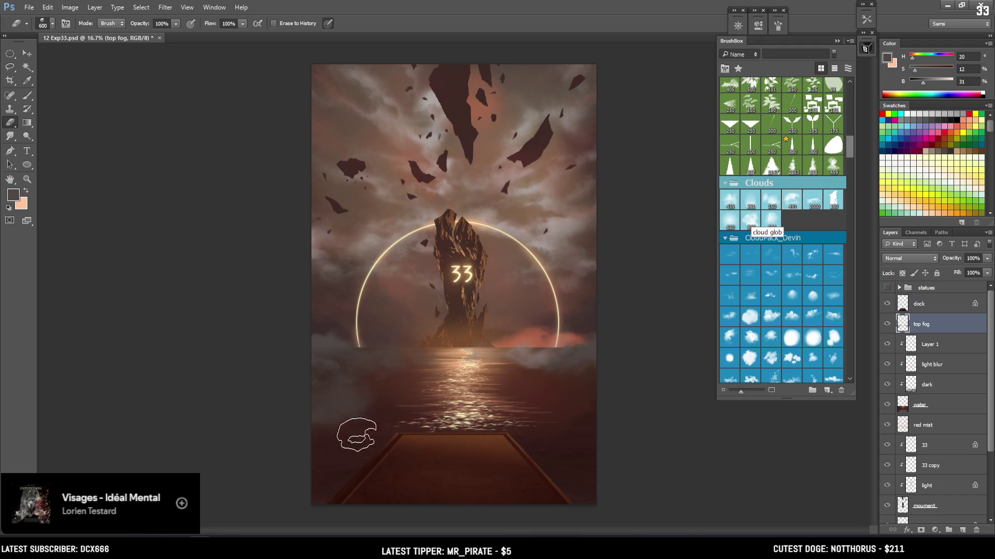
{"action": "key", "text": "b"}
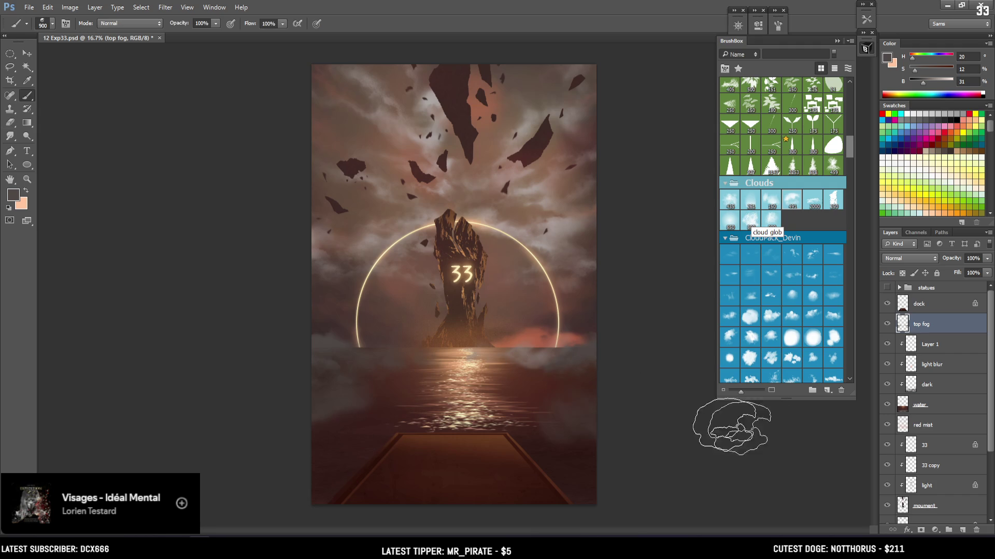
{"action": "left_click", "coordinate": [580, 359], "text": "alt"}
{"action": "mouse_move", "coordinate": [583, 364]}
{"action": "left_mouse_down"}
{"action": "mouse_move", "coordinate": [589, 416]}
{"action": "mouse_move", "coordinate": [633, 398]}
{"action": "left_mouse_up"}
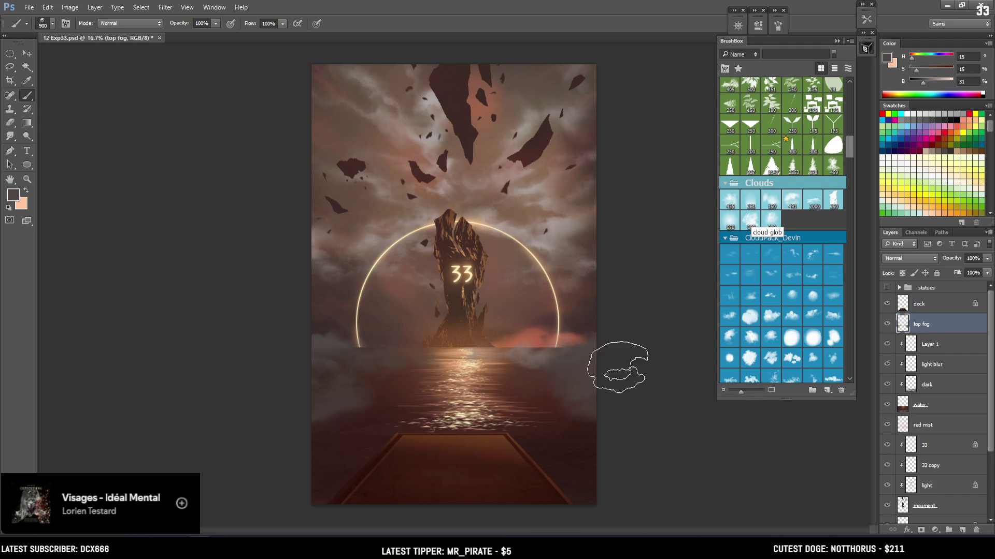
{"action": "key", "text": "e"}
{"action": "mouse_move", "coordinate": [514, 386]}
{"action": "left_mouse_down"}
{"action": "mouse_move", "coordinate": [526, 361]}
{"action": "mouse_move", "coordinate": [537, 381]}
{"action": "mouse_move", "coordinate": [430, 405]}
{"action": "mouse_move", "coordinate": [575, 396]}
{"action": "left_mouse_up"}
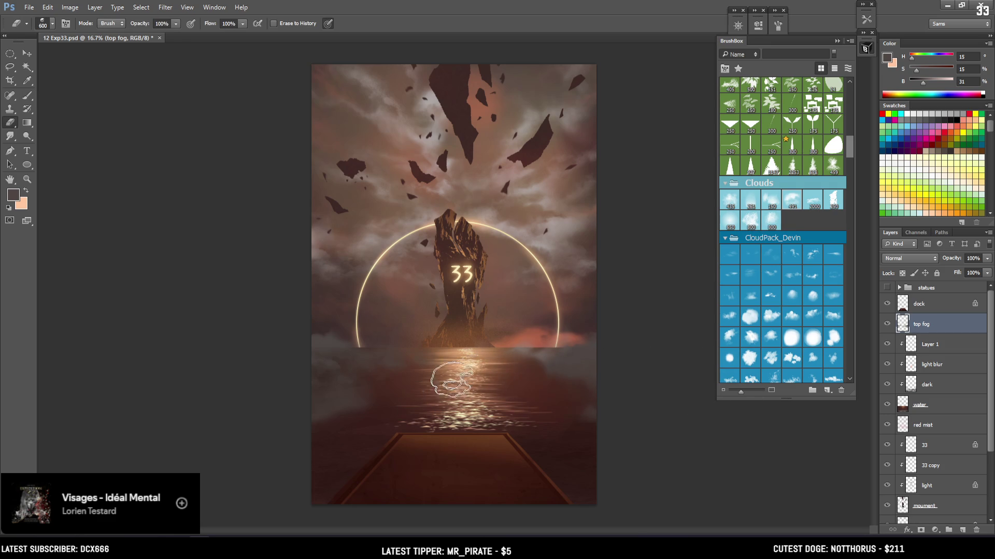
{"action": "left_click", "coordinate": [741, 352]}
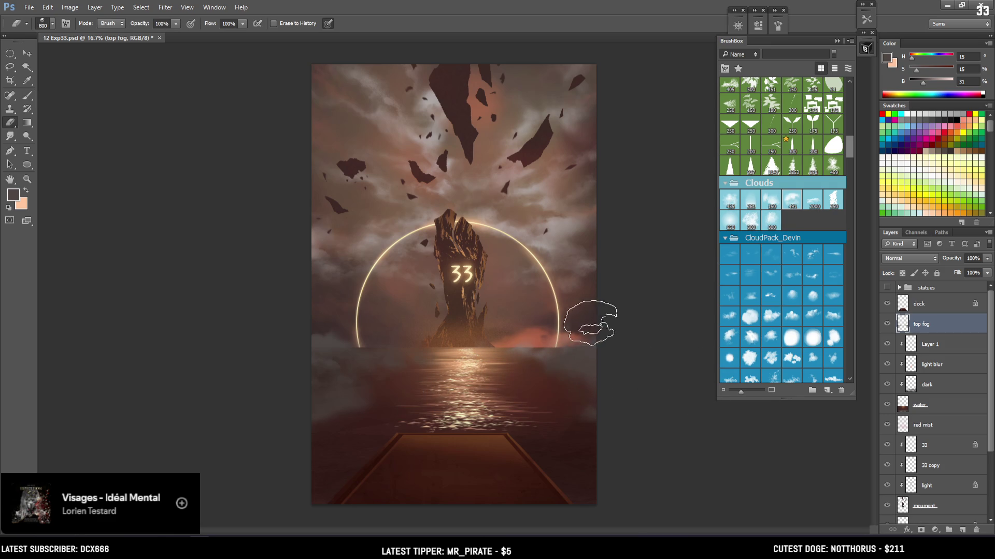
Switch to a large cloud brush tip, resample the fog colour, then choose a smaller cloud tip
{"action": "key", "text": "b"}
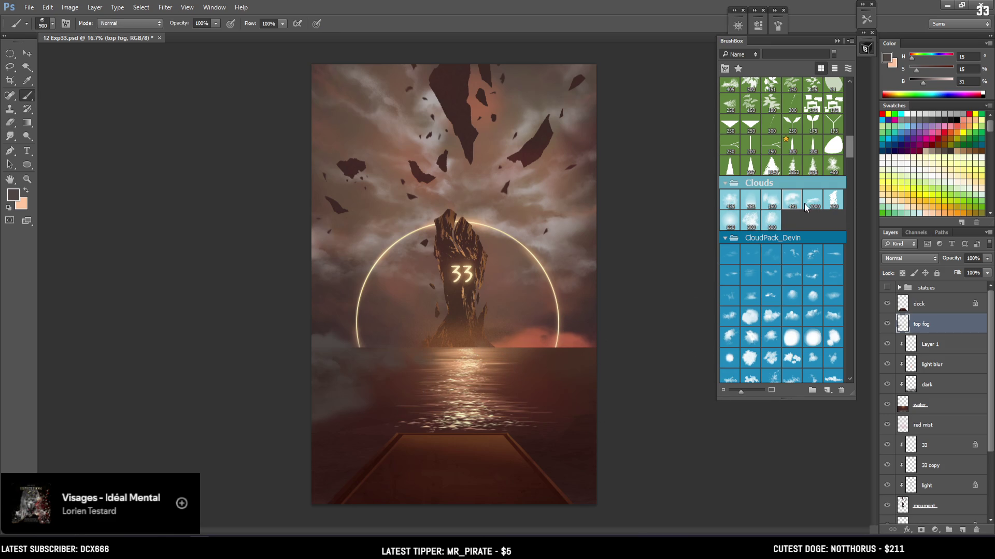
{"action": "left_click", "coordinate": [814, 204]}
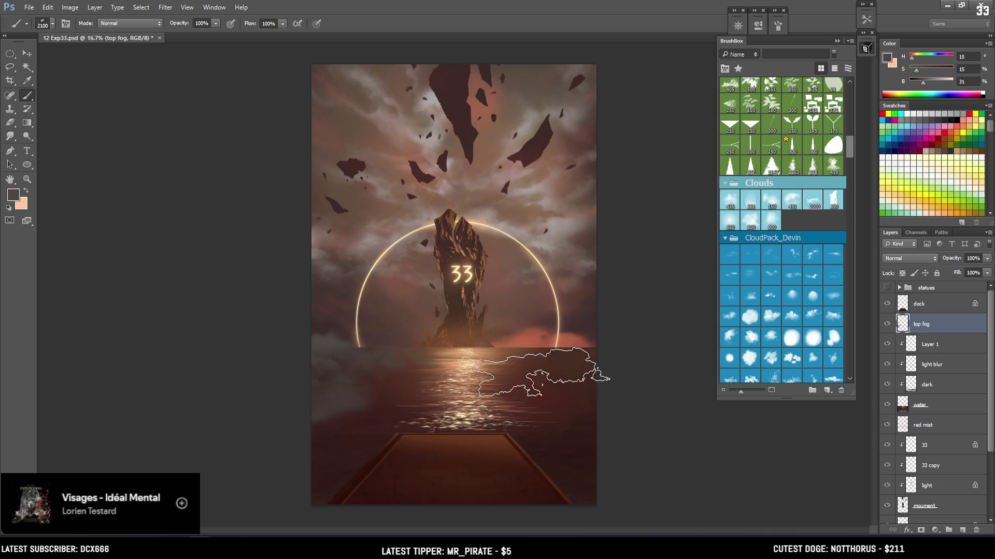
{"action": "left_click", "coordinate": [329, 331], "text": "alt"}
{"action": "key", "text": "bracketleft"}
{"action": "key", "text": "bracketleft"}
{"action": "key", "text": "bracketleft"}
{"action": "key", "text": "bracketleft"}
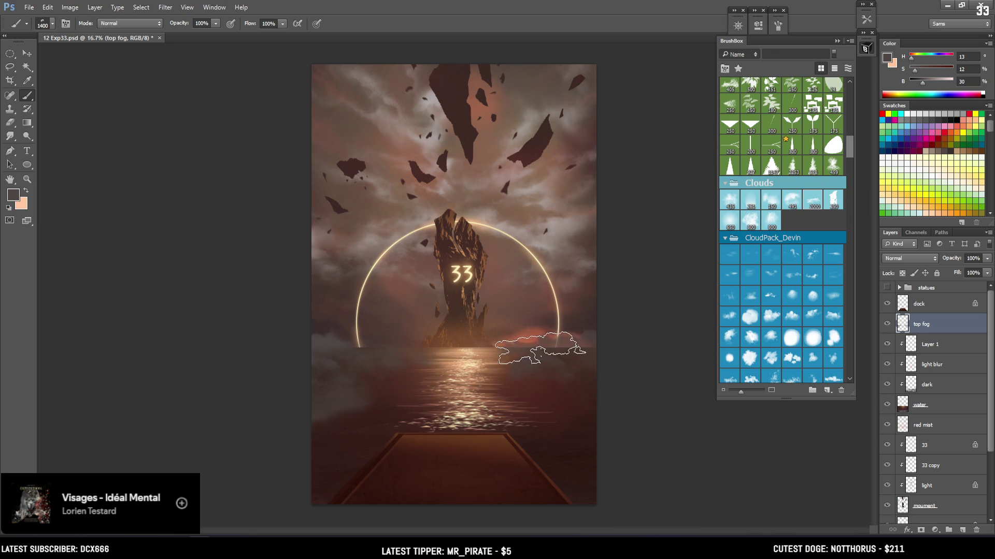
{"action": "key", "text": "e"}
{"action": "key", "text": "b"}
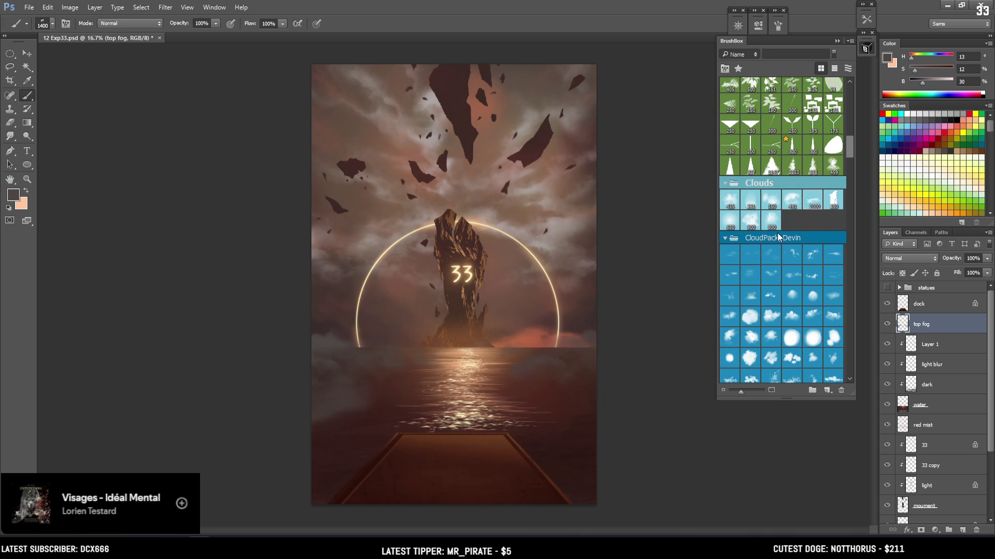
{"action": "left_click", "coordinate": [796, 206]}
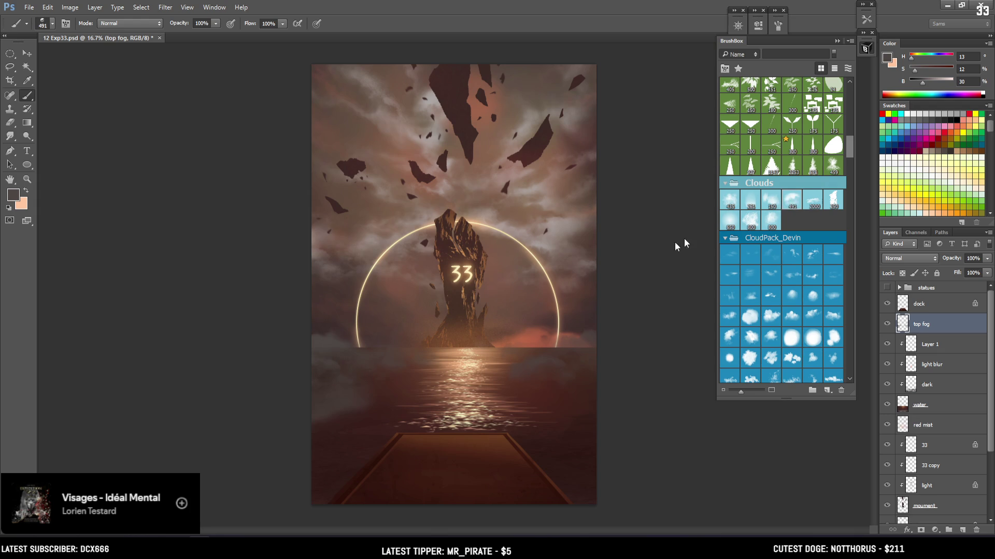
Sample brown and darker mist tones from the painting and zoom in on the horizon
{"action": "left_click", "coordinate": [564, 253], "text": "alt"}
{"action": "key", "text": "bracketright"}
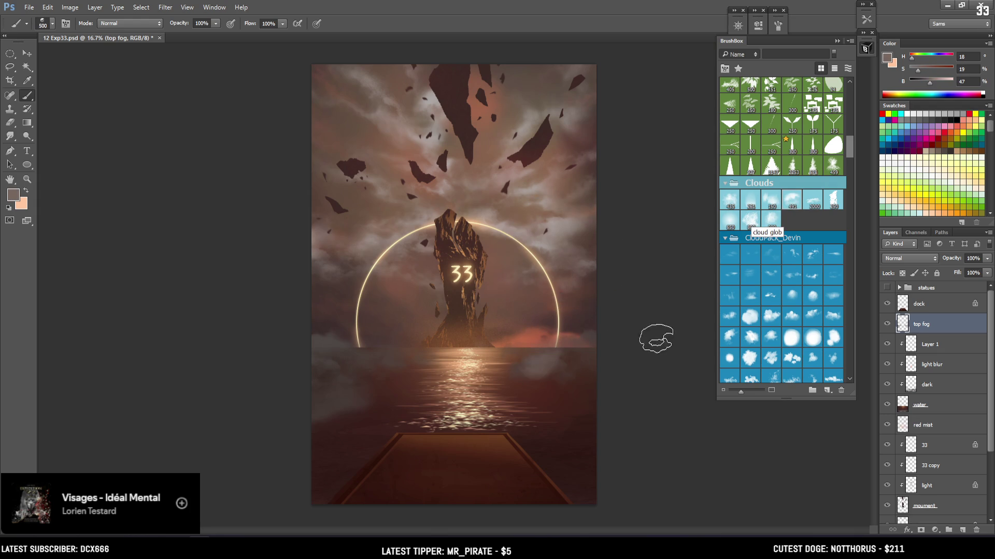
{"action": "key", "text": "bracketleft"}
{"action": "key", "text": "bracketleft"}
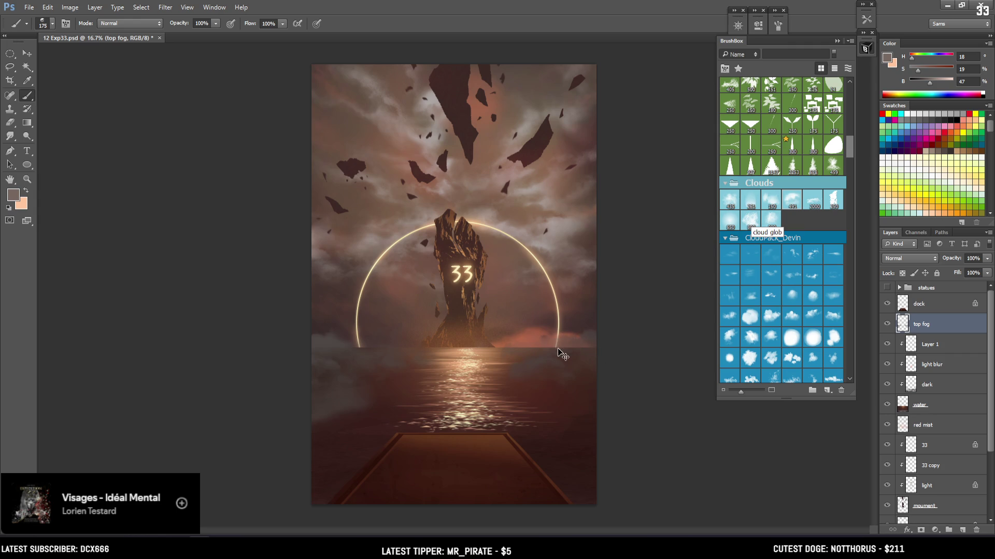
{"action": "left_click", "coordinate": [579, 354], "text": "alt"}
{"action": "key", "text": "e"}
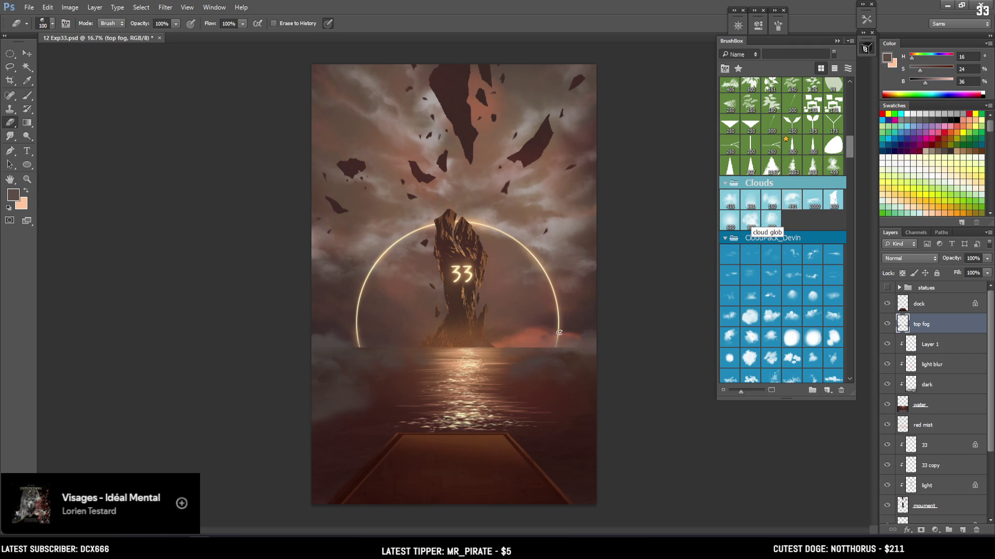
{"action": "key", "text": "b"}
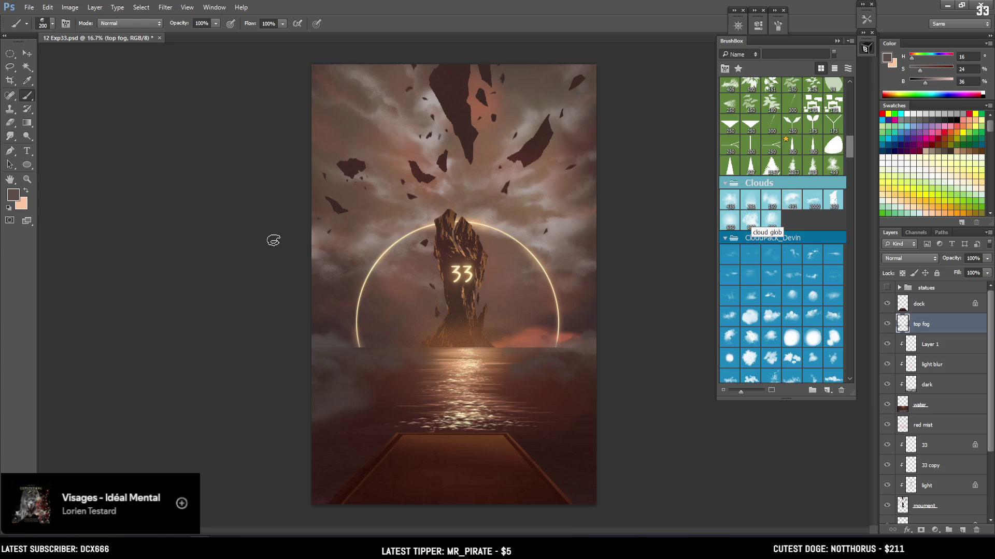
{"action": "key", "text": "ctrl+plus"}
{"action": "key", "text": "ctrl+plus"}
{"action": "key", "text": "bracketleft"}
{"action": "key", "text": "bracketleft"}
Sample the horizon mist colour and paint fog over the lower end of the glowing arc
{"action": "left_click", "coordinate": [200, 400], "text": "alt"}
{"action": "key", "text": "bracketleft"}
{"action": "key", "text": "bracketleft"}
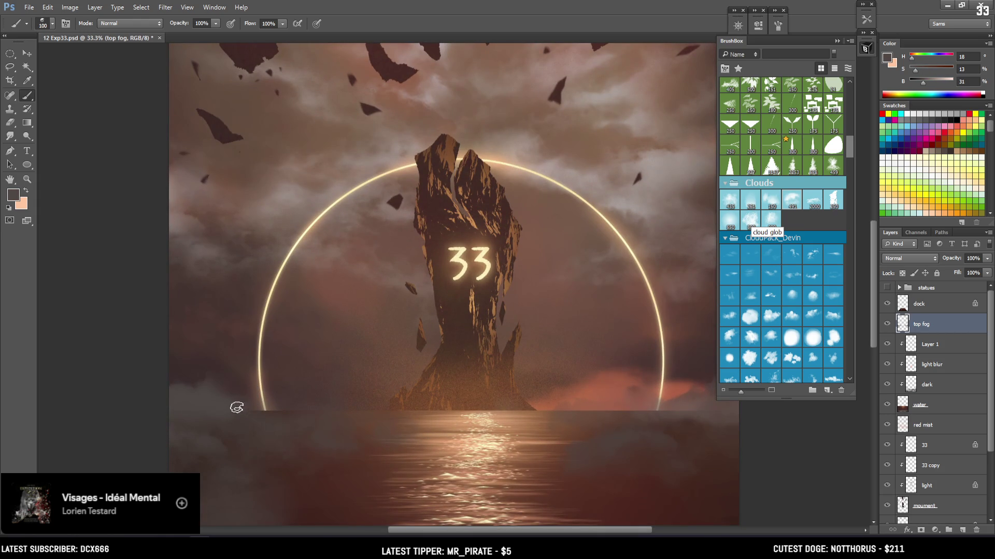
{"action": "left_click", "coordinate": [253, 407], "text": "alt"}
{"action": "left_click_drag", "start_coordinate": [253, 407], "coordinate": [315, 419]}
{"action": "key", "text": "e"}
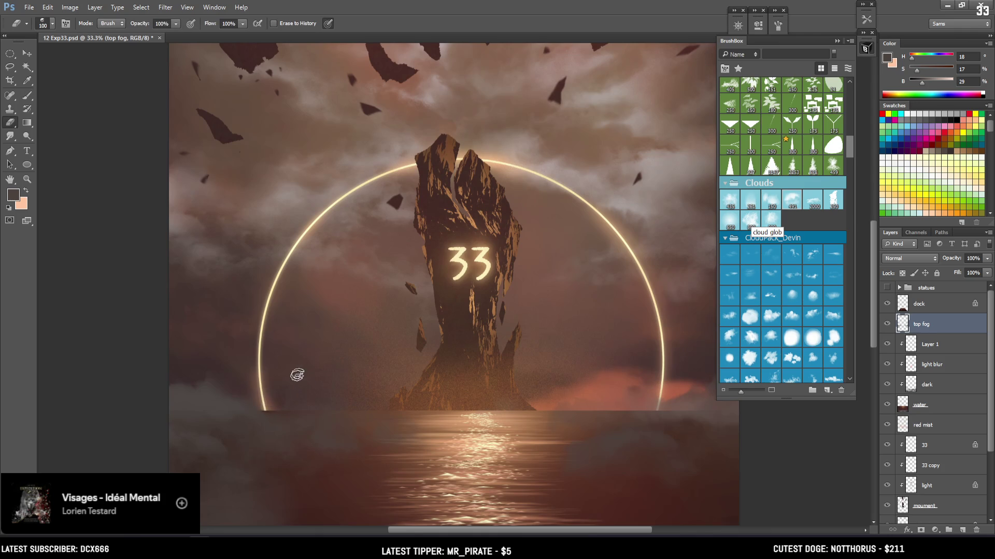
{"action": "key", "text": "b"}
{"action": "scroll", "coordinate": [484, 403], "scroll_direction": "down", "scroll_amount": 2}
{"action": "scroll", "coordinate": [484, 402], "scroll_direction": "right", "scroll_amount": 3}
Resample lighter, then darker warmer mist tones around the ring's base, adjusting brush size
{"action": "key", "text": "bracketright"}
{"action": "key", "text": "bracketright"}
{"action": "left_click", "coordinate": [513, 357], "text": "alt"}
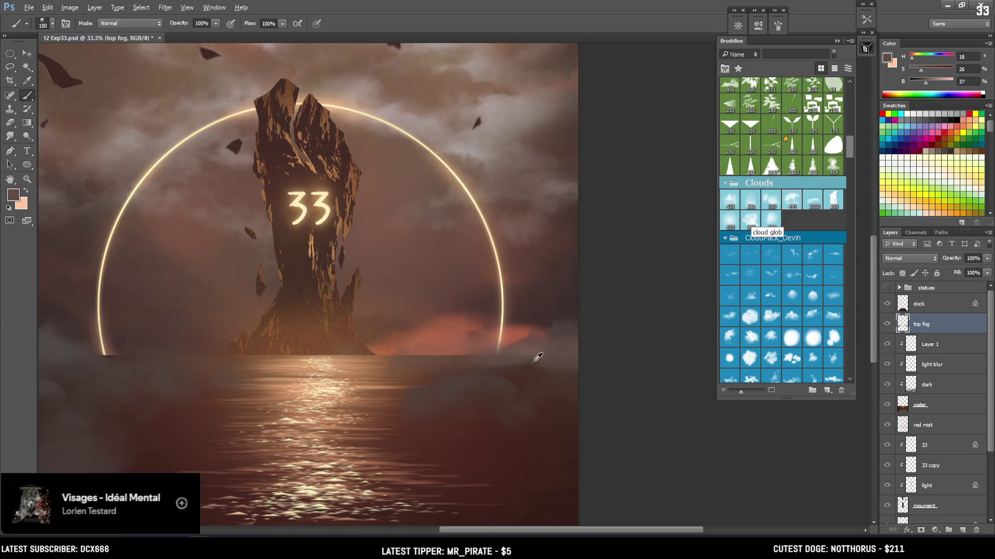
{"action": "key", "text": "bracketleft"}
{"action": "left_click", "coordinate": [524, 352], "text": "alt"}
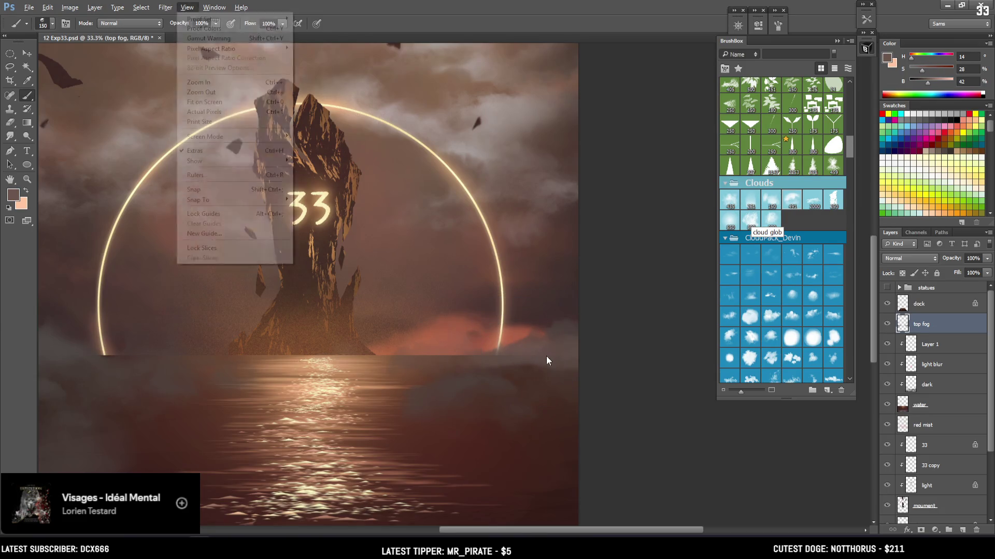
{"action": "key", "text": "bracketright"}
{"action": "key", "text": "bracketright"}
{"action": "key", "text": "bracketright"}
{"action": "left_click", "coordinate": [485, 382], "text": "alt"}
{"action": "key", "text": "bracketright"}
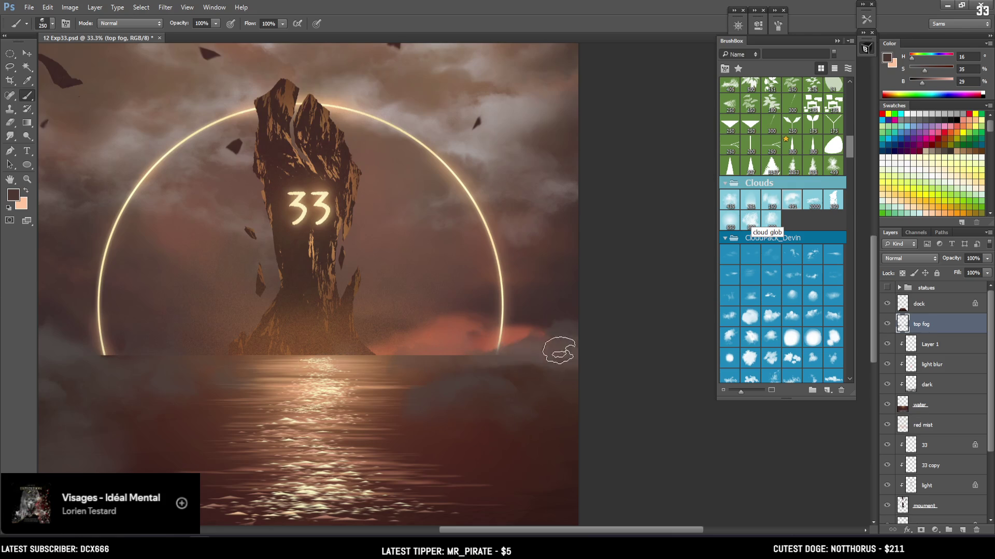
{"action": "key", "text": "bracketleft"}
{"action": "key", "text": "bracketleft"}
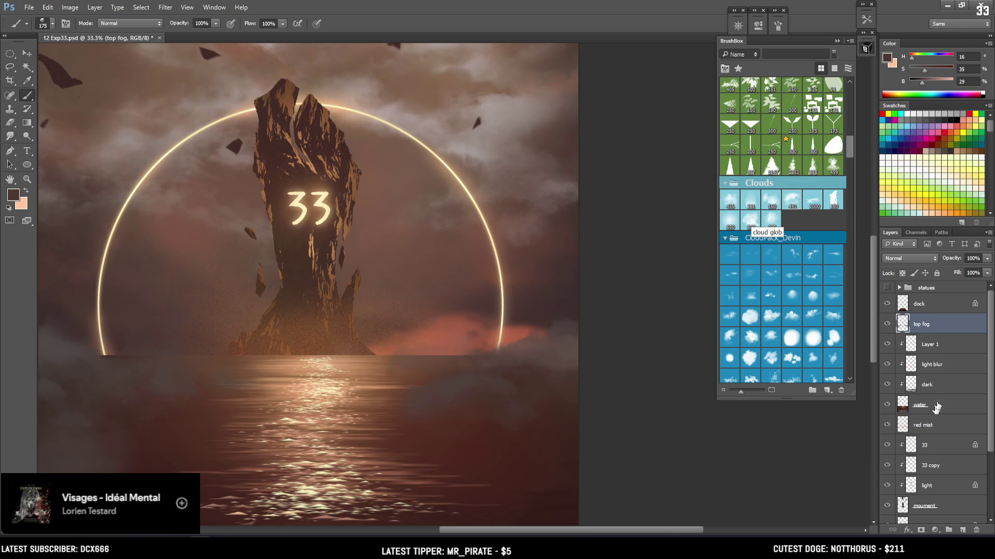
Select the water layer and toggle its visibility off and on to compare
{"action": "left_click", "coordinate": [912, 409]}
{"action": "left_click", "coordinate": [887, 404]}
{"action": "left_click", "coordinate": [887, 404]}
Lightly erase the water along the horizon with a small soft round EyvindEarle eraser tip
{"action": "key", "text": "e"}
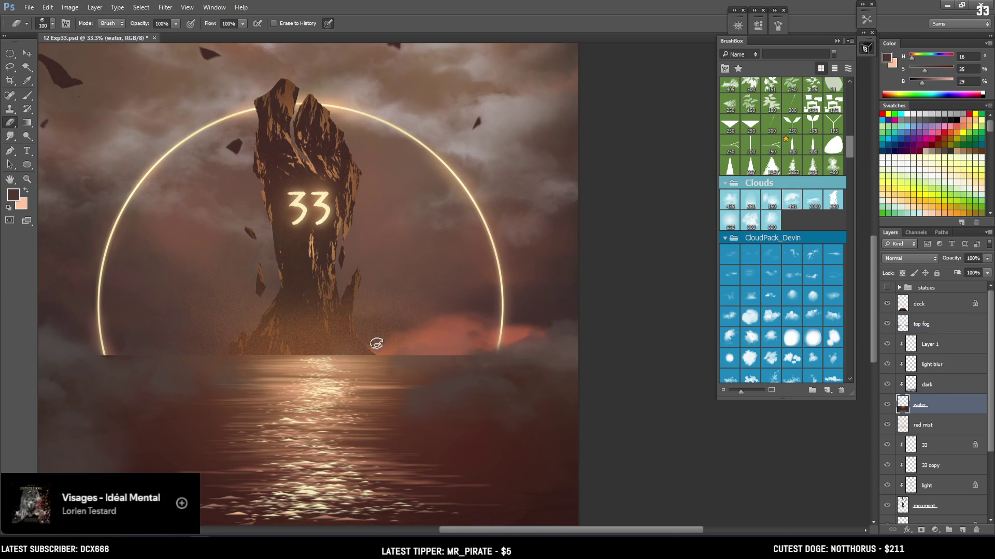
{"action": "scroll", "coordinate": [400, 321], "scroll_direction": "up", "scroll_amount": 1}
{"action": "scroll", "coordinate": [425, 380], "scroll_direction": "up", "scroll_amount": 1}
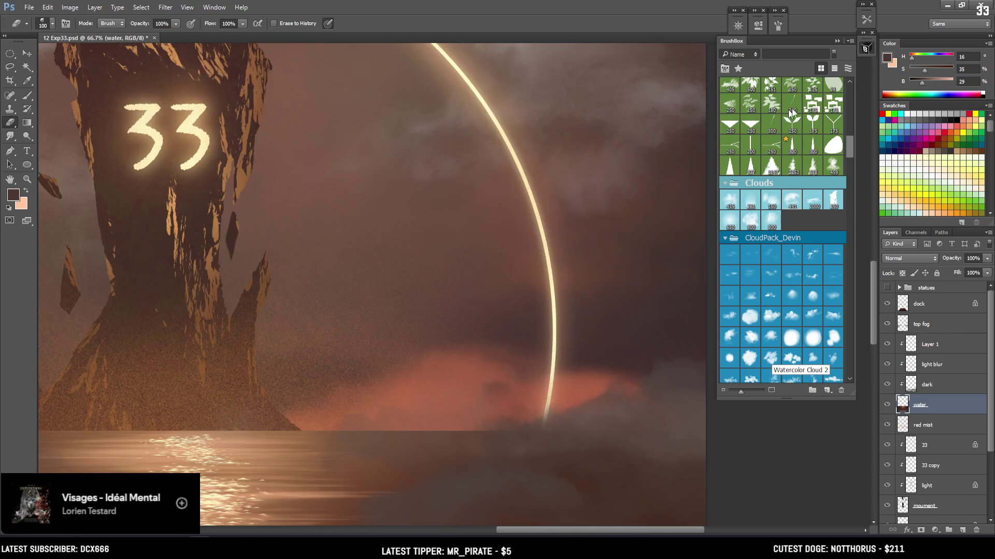
{"action": "scroll", "coordinate": [848, 116], "scroll_direction": "up", "scroll_amount": 5}
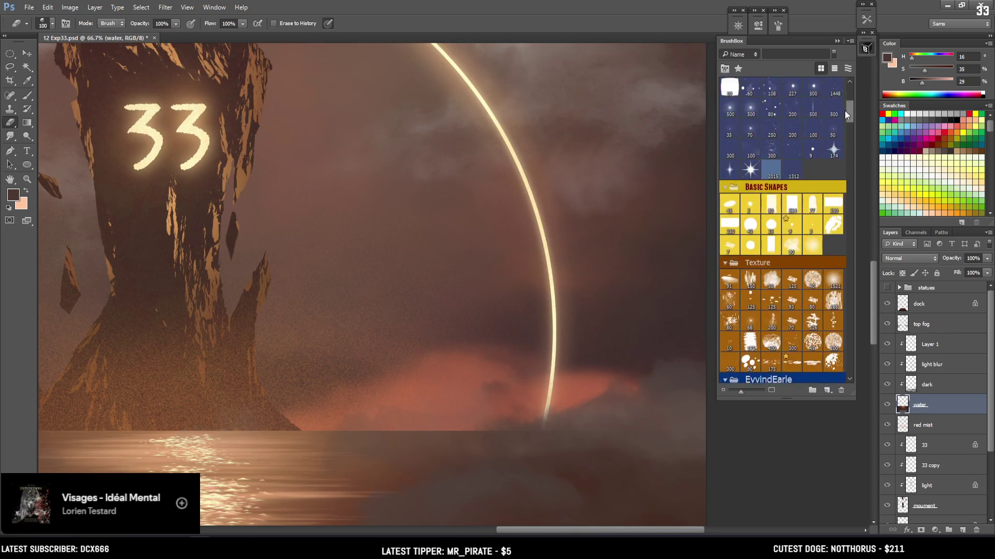
{"action": "scroll", "coordinate": [848, 111], "scroll_direction": "down", "scroll_amount": 3}
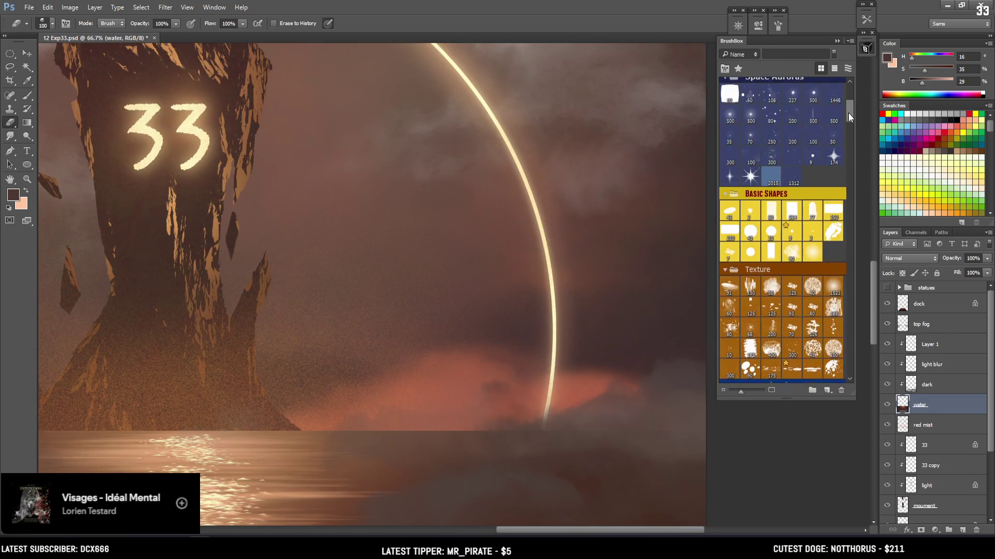
{"action": "left_click", "coordinate": [730, 326]}
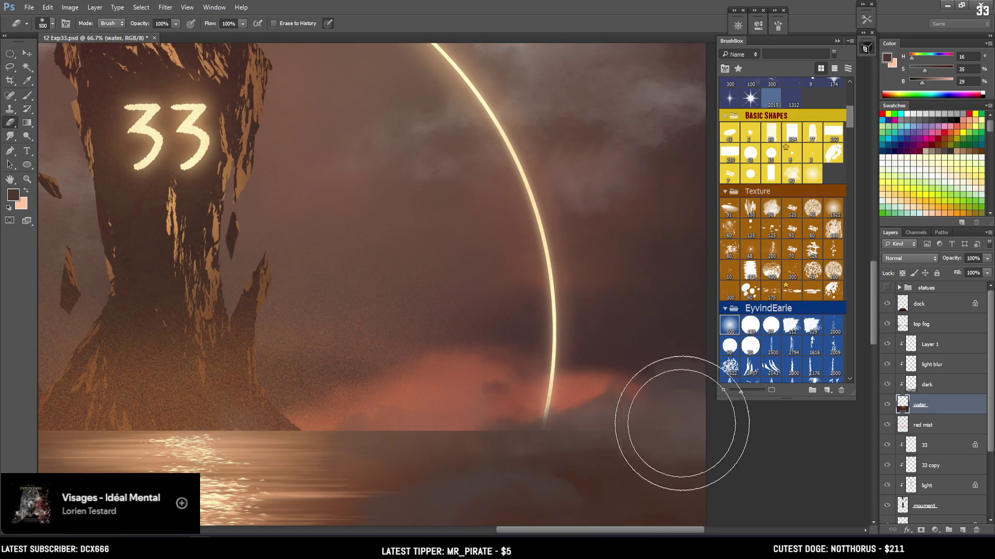
{"action": "key", "text": "bracketleft"}
{"action": "key", "text": "bracketleft"}
{"action": "key", "text": "bracketleft"}
{"action": "key", "text": "bracketleft"}
{"action": "key", "text": "bracketleft"}
{"action": "key", "text": "bracketleft"}
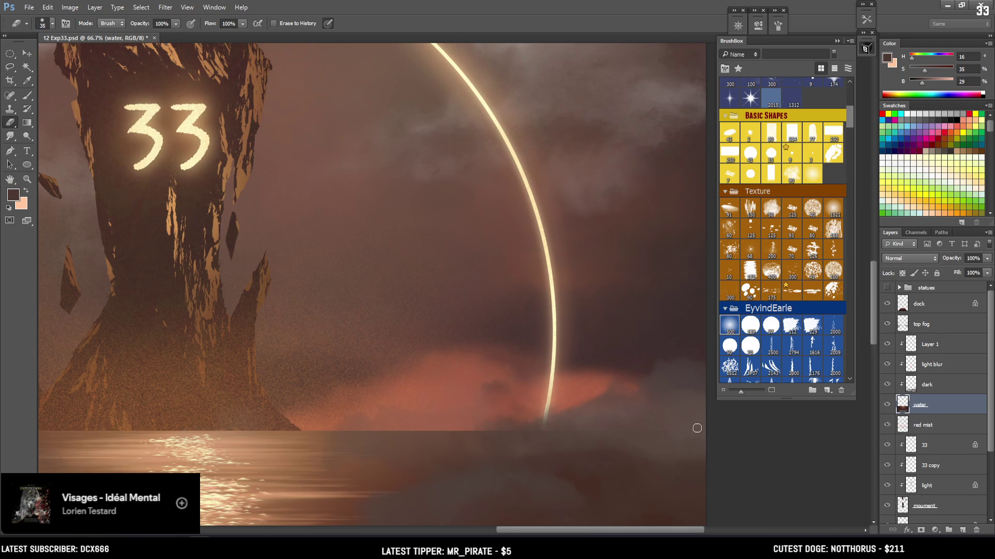
{"action": "key", "text": "bracketleft"}
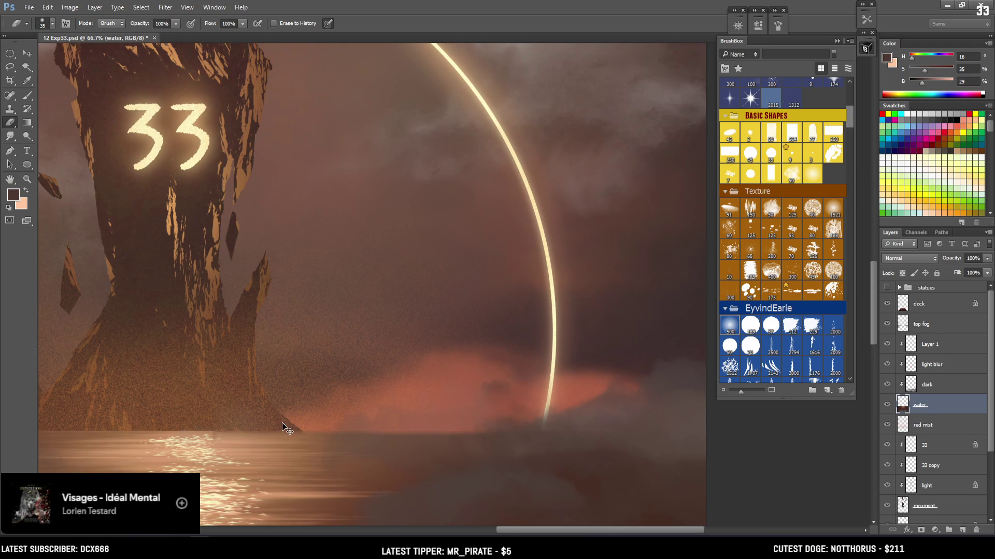
{"action": "mouse_move", "coordinate": [444, 431]}
{"action": "left_mouse_down"}
{"action": "mouse_move", "coordinate": [383, 431]}
{"action": "mouse_move", "coordinate": [477, 402]}
{"action": "mouse_move", "coordinate": [669, 381]}
{"action": "left_mouse_up"}
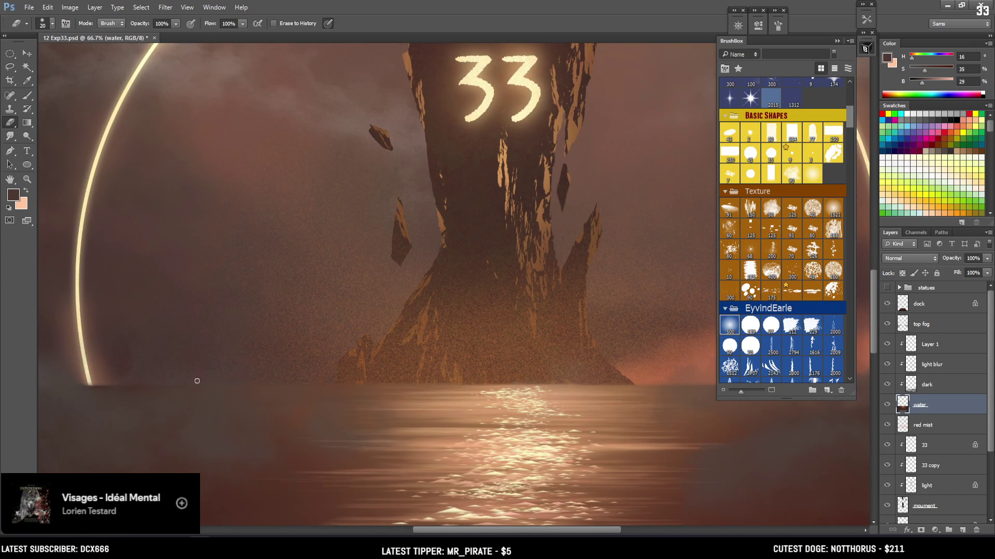
Pan over the ringed 33 spire, zoom out to the full image, and save 12 Exp33.psd
{"action": "left_click_drag", "start_coordinate": [251, 377], "coordinate": [516, 379]}
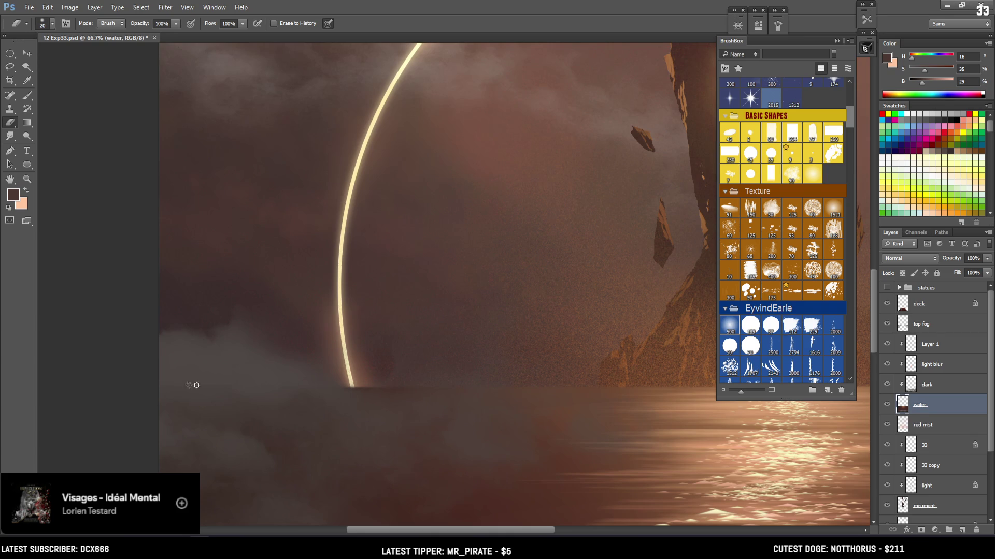
{"action": "left_click_drag", "start_coordinate": [572, 380], "coordinate": [332, 404]}
{"action": "mouse_move", "coordinate": [407, 406]}
{"action": "left_mouse_down"}
{"action": "mouse_move", "coordinate": [484, 388]}
{"action": "mouse_move", "coordinate": [334, 388]}
{"action": "left_mouse_up"}
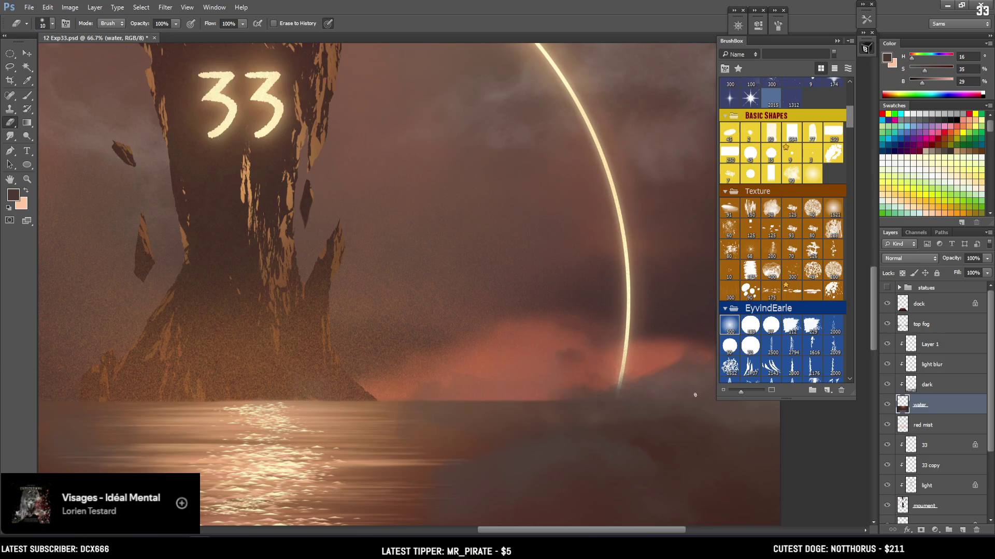
{"action": "key", "text": "ctrl+minus"}
{"action": "key", "text": "ctrl+minus"}
{"action": "key", "text": "ctrl+minus"}
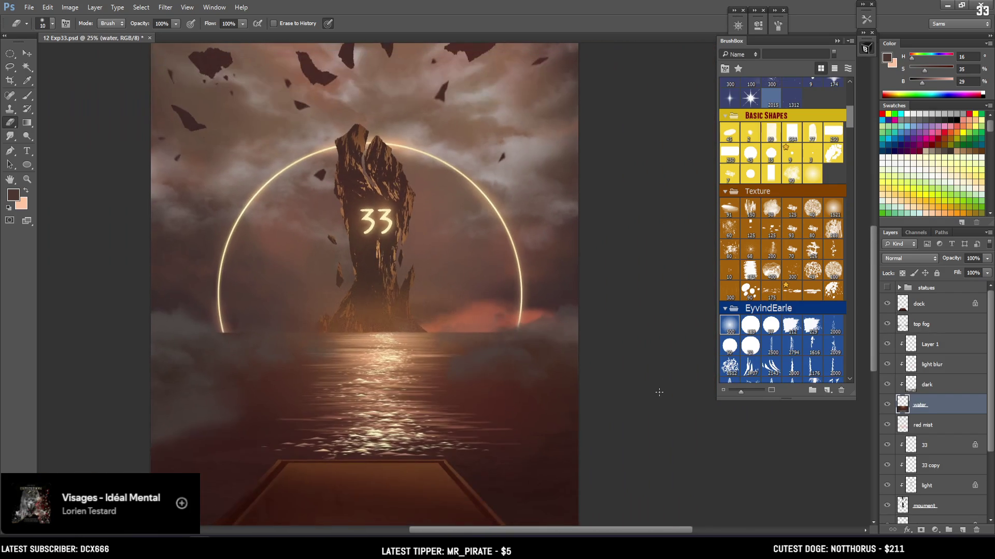
{"action": "key", "text": "ctrl+minus"}
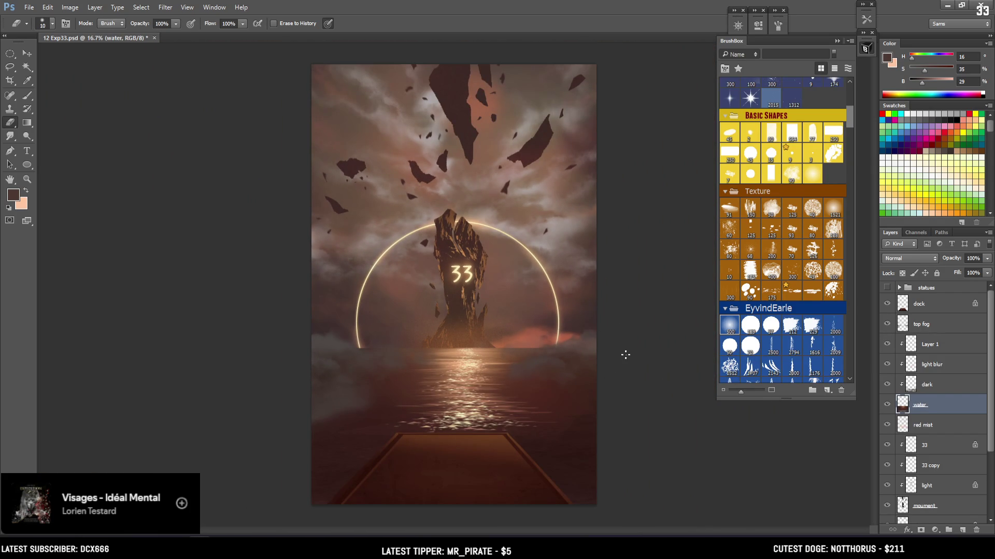
{"action": "key", "text": "ctrl+s"}
Add a new layer named 'red petals' above the dock layer for painting
{"action": "left_click", "coordinate": [926, 305]}
{"action": "left_click", "coordinate": [962, 529]}
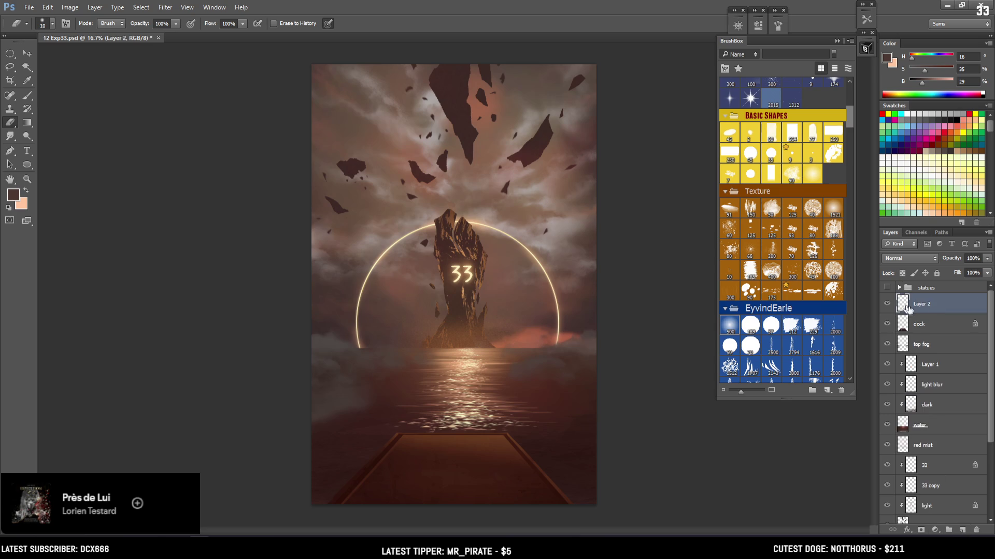
{"action": "double_click", "coordinate": [922, 305]}
{"action": "type", "text": "red petal"}
{"action": "type", "text": "s"}
{"action": "key", "text": "Return"}
{"action": "key", "text": "b"}
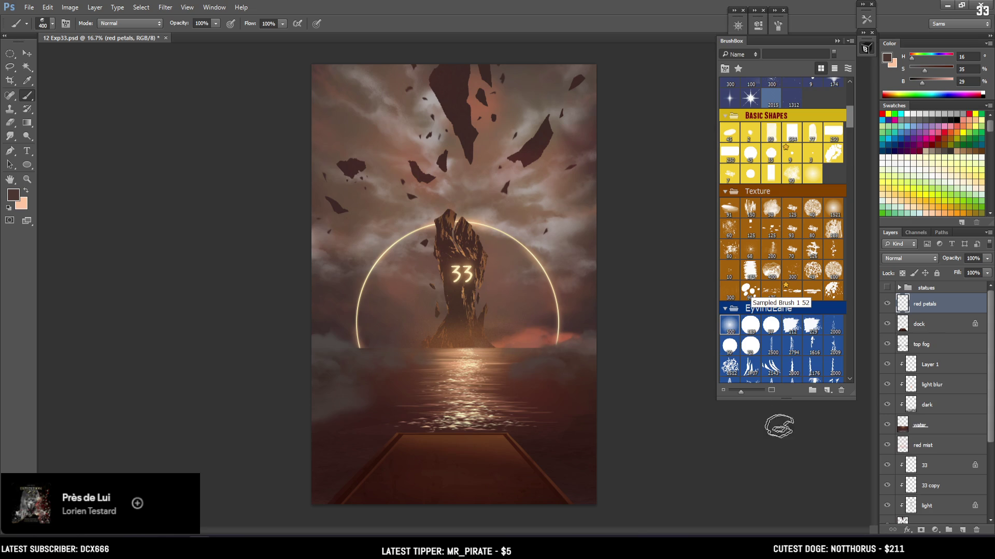
Choose the 24 px petal brush from BrushBox's Nature group and open Brush settings
{"action": "scroll", "coordinate": [938, 479], "scroll_direction": "down", "scroll_amount": 5}
{"action": "scroll", "coordinate": [939, 479], "scroll_direction": "up", "scroll_amount": 5}
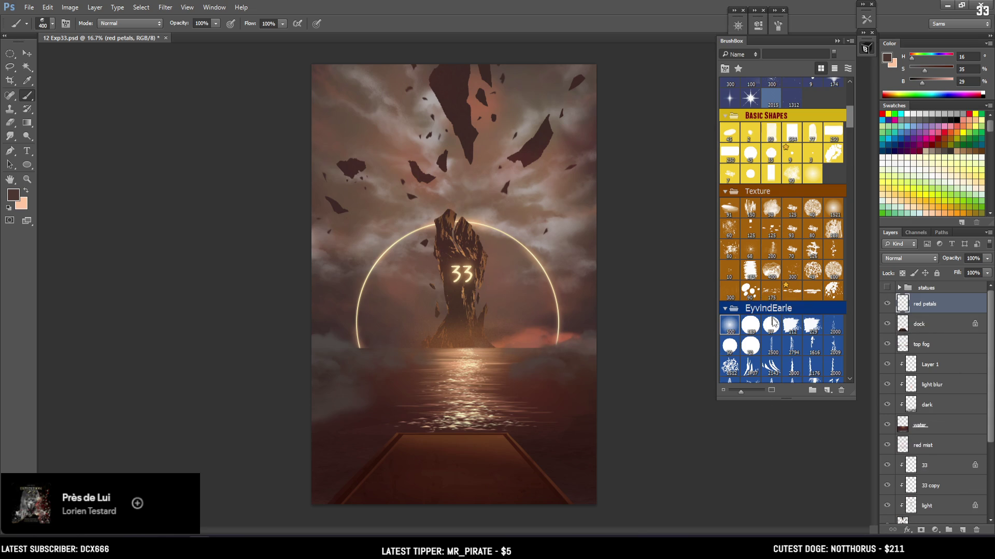
{"action": "mouse_move", "coordinate": [850, 117]}
{"action": "left_mouse_down"}
{"action": "mouse_move", "coordinate": [845, 89]}
{"action": "mouse_move", "coordinate": [847, 281]}
{"action": "left_mouse_up"}
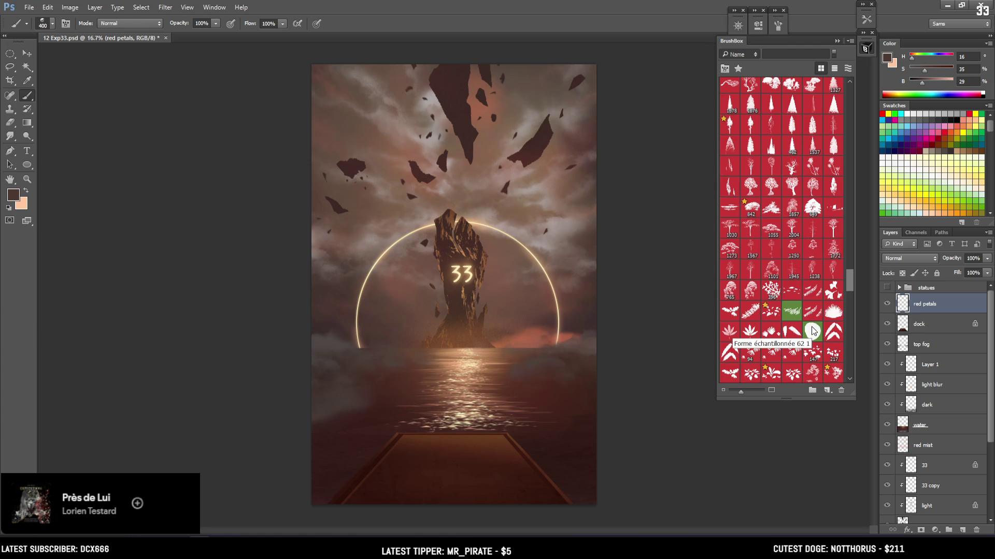
{"action": "scroll", "coordinate": [813, 331], "scroll_direction": "down", "scroll_amount": 5}
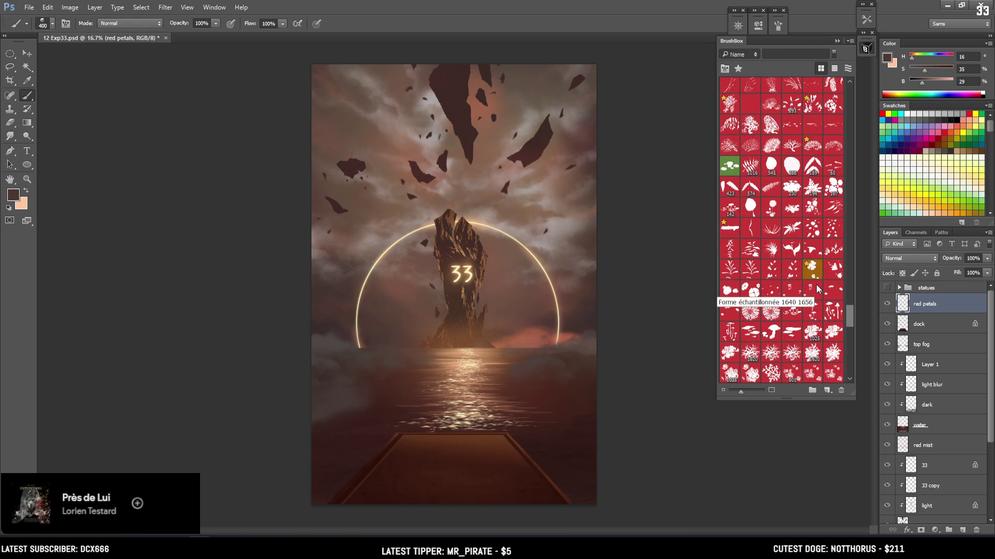
{"action": "scroll", "coordinate": [817, 289], "scroll_direction": "down", "scroll_amount": 5}
{"action": "scroll", "coordinate": [817, 287], "scroll_direction": "down", "scroll_amount": 5}
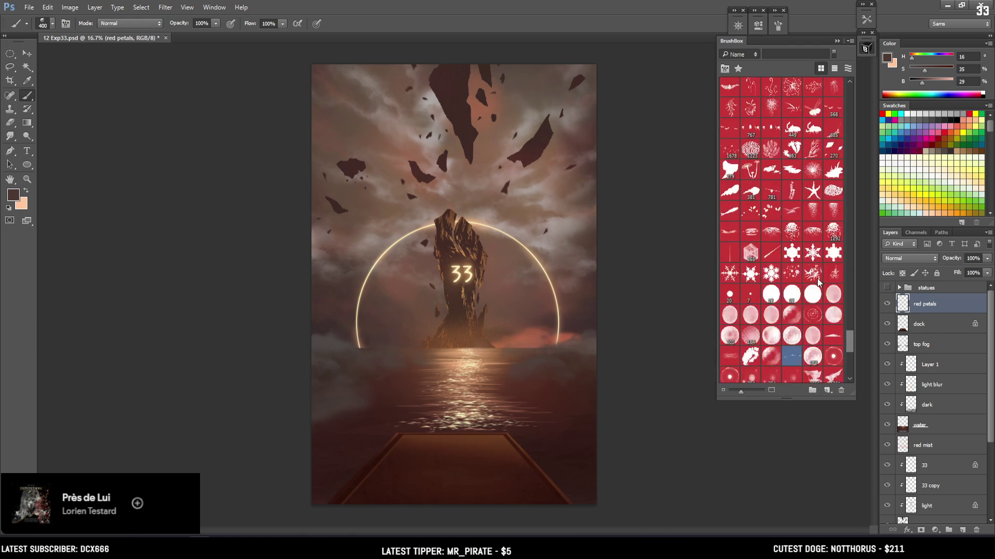
{"action": "scroll", "coordinate": [819, 275], "scroll_direction": "up", "scroll_amount": 10}
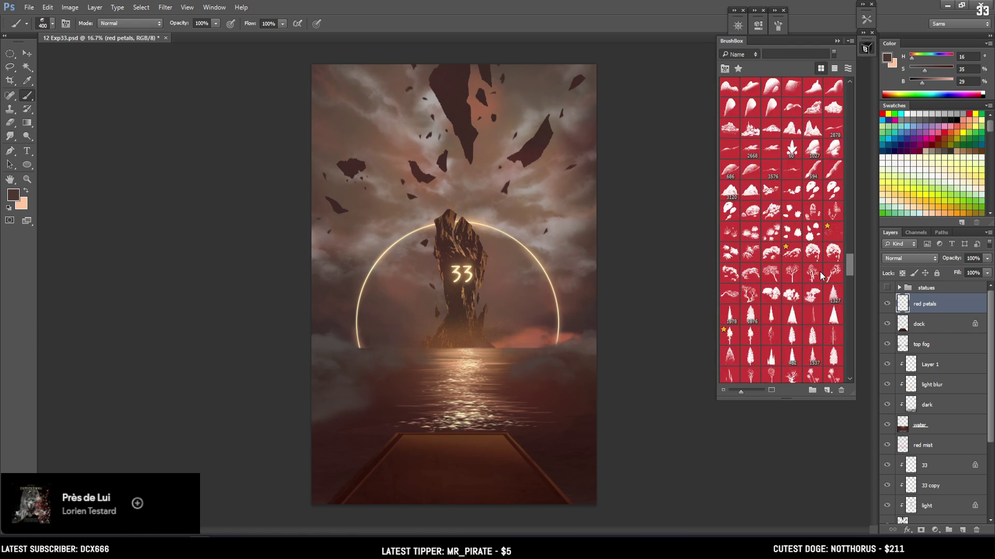
{"action": "scroll", "coordinate": [819, 272], "scroll_direction": "down", "scroll_amount": 5}
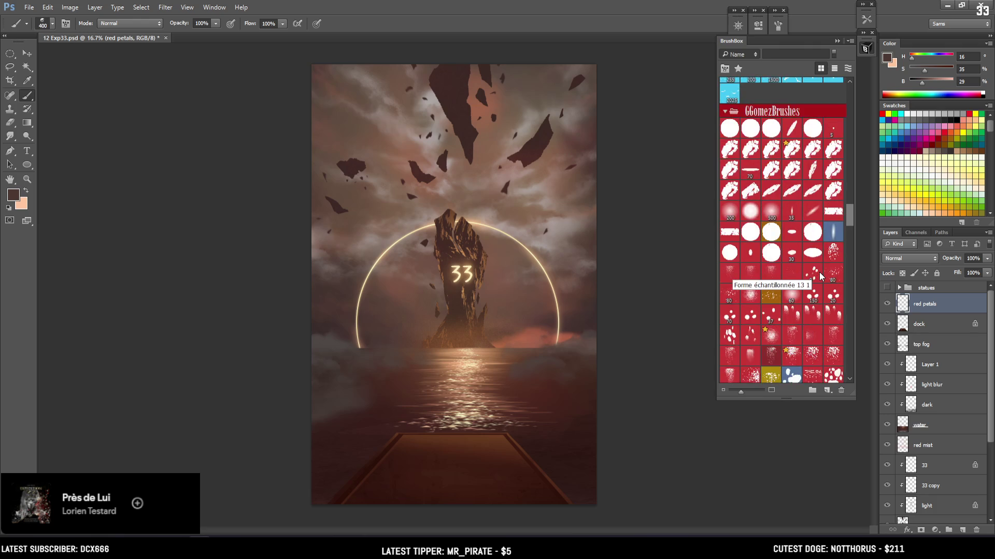
{"action": "scroll", "coordinate": [819, 272], "scroll_direction": "down", "scroll_amount": 5}
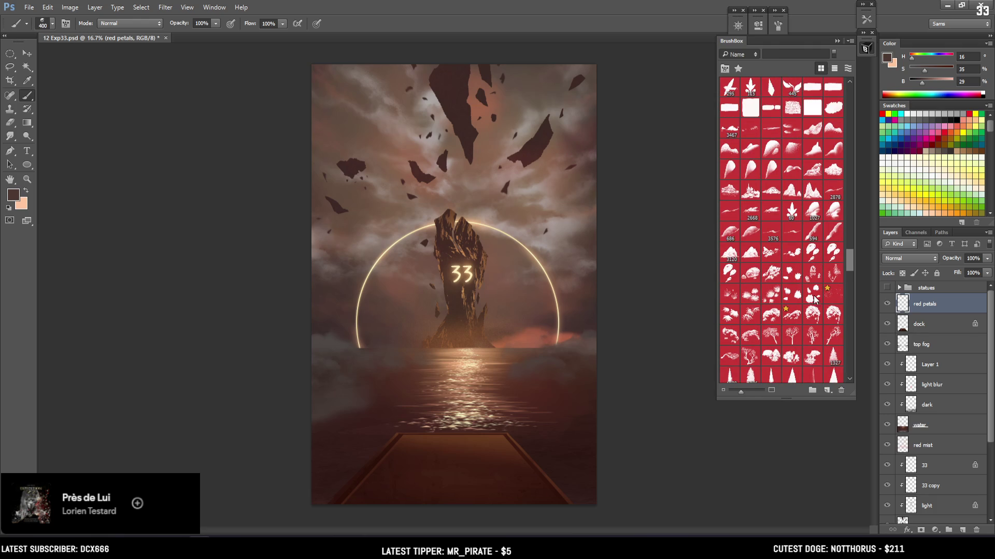
{"action": "scroll", "coordinate": [813, 295], "scroll_direction": "up", "scroll_amount": 10}
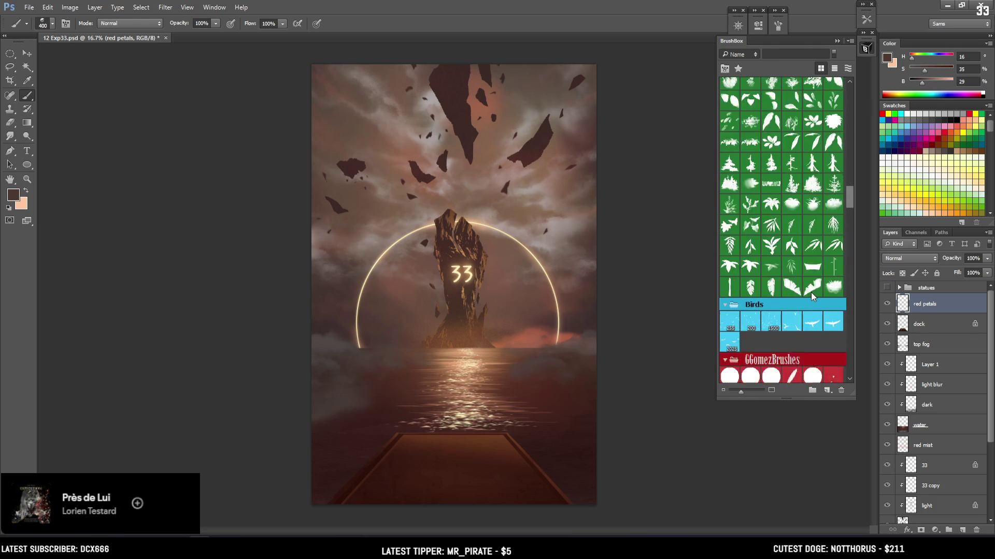
{"action": "scroll", "coordinate": [812, 295], "scroll_direction": "up", "scroll_amount": 3}
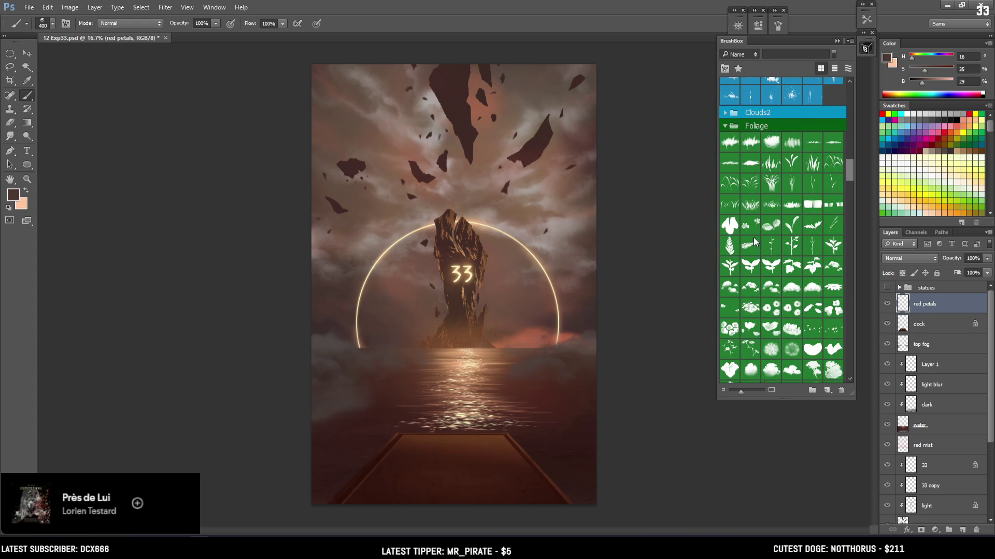
{"action": "scroll", "coordinate": [754, 242], "scroll_direction": "down", "scroll_amount": 6}
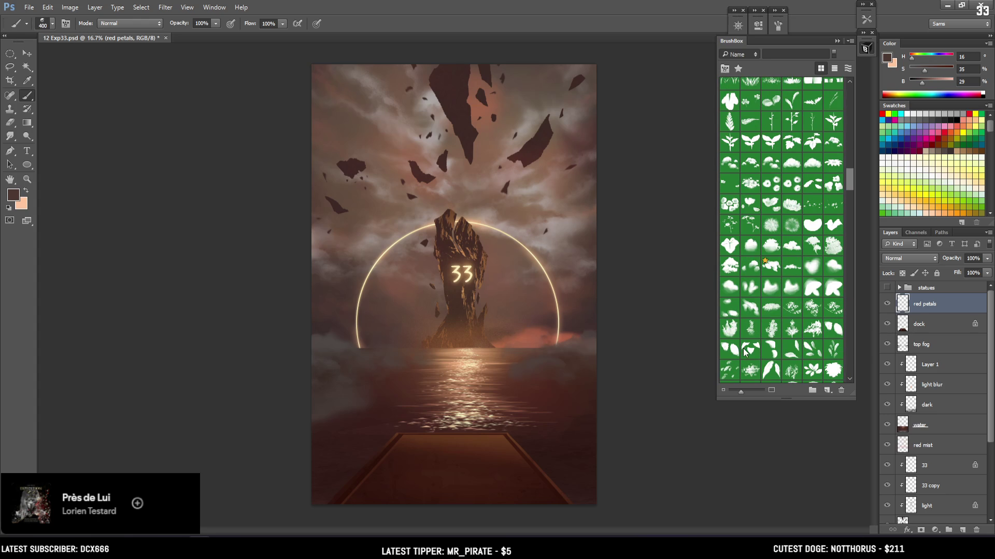
{"action": "scroll", "coordinate": [754, 337], "scroll_direction": "down", "scroll_amount": 3}
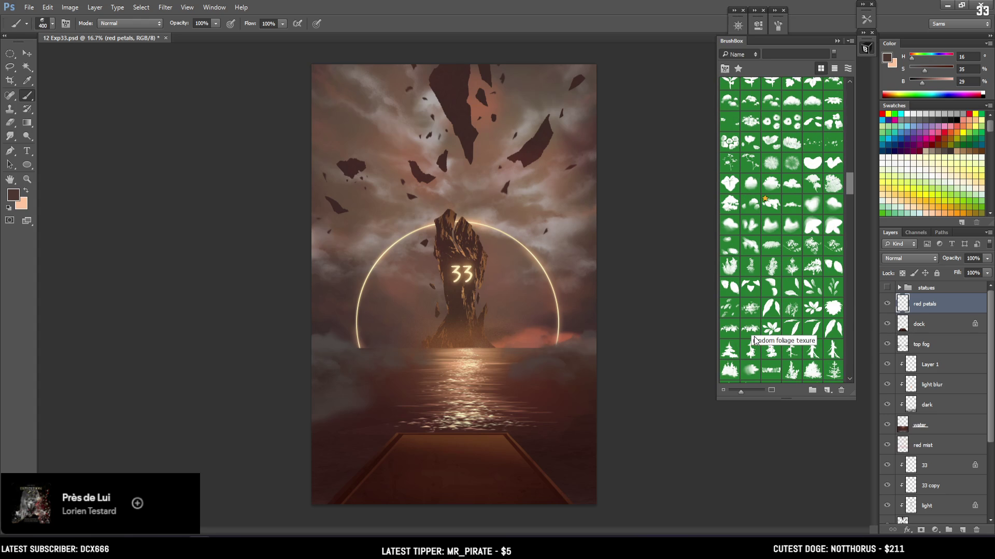
{"action": "scroll", "coordinate": [788, 329], "scroll_direction": "up", "scroll_amount": 10}
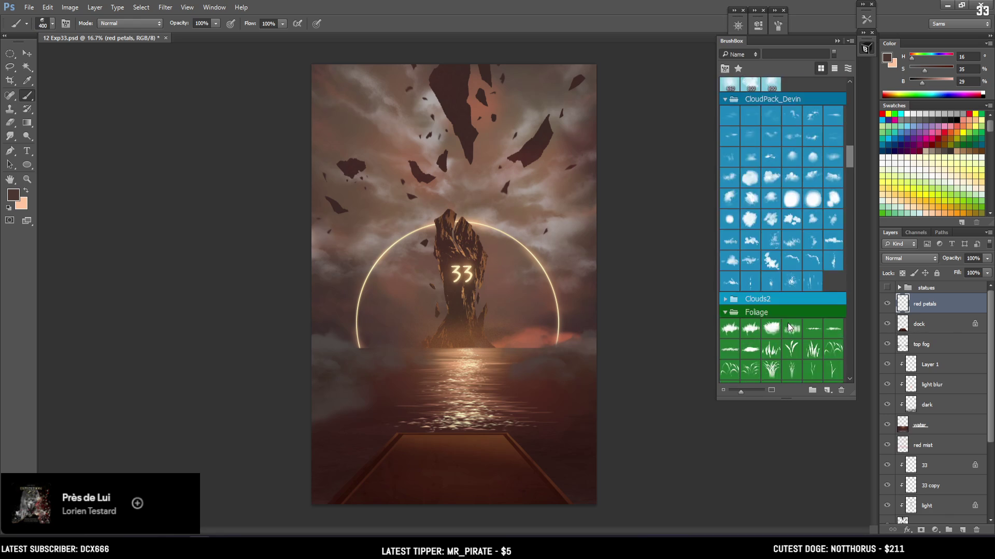
{"action": "scroll", "coordinate": [789, 329], "scroll_direction": "up", "scroll_amount": 12}
{"action": "scroll", "coordinate": [751, 242], "scroll_direction": "up", "scroll_amount": 3}
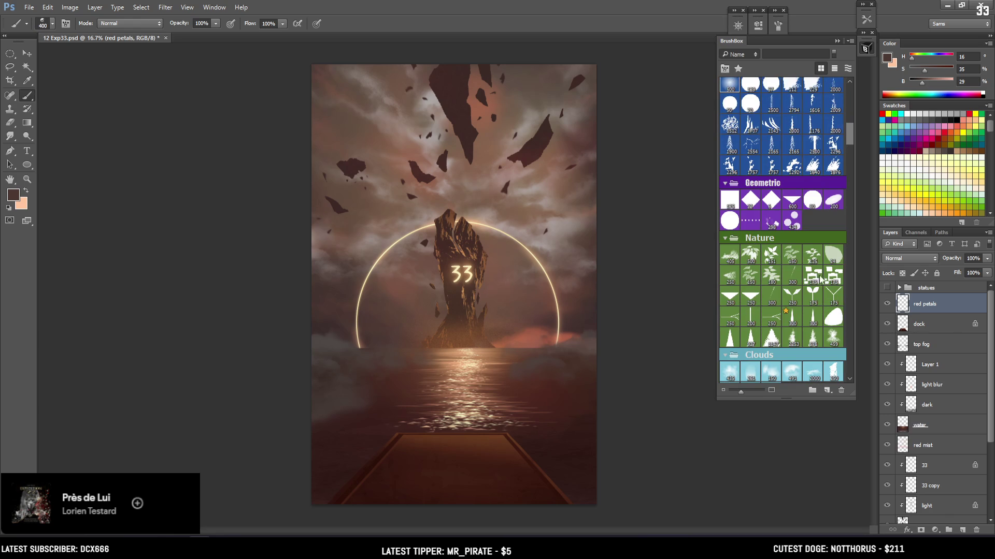
{"action": "left_click", "coordinate": [834, 256]}
{"action": "scroll", "coordinate": [740, 117], "scroll_direction": "up", "scroll_amount": 6}
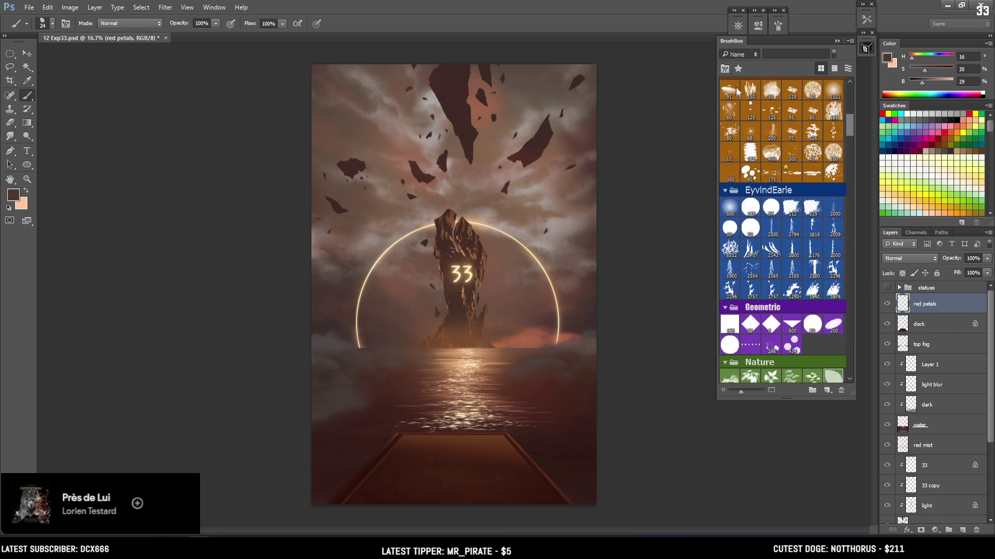
{"action": "left_click", "coordinate": [778, 25]}
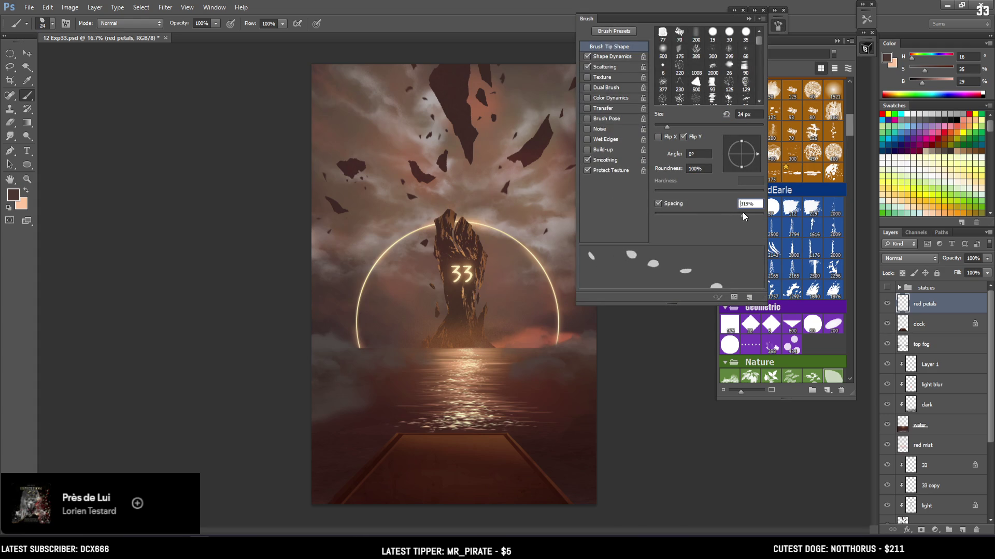
Give the petal brush 605% Scattering, a red foreground, 100 px size and tweaked Shape Dynamics jitter
{"action": "left_click", "coordinate": [606, 67]}
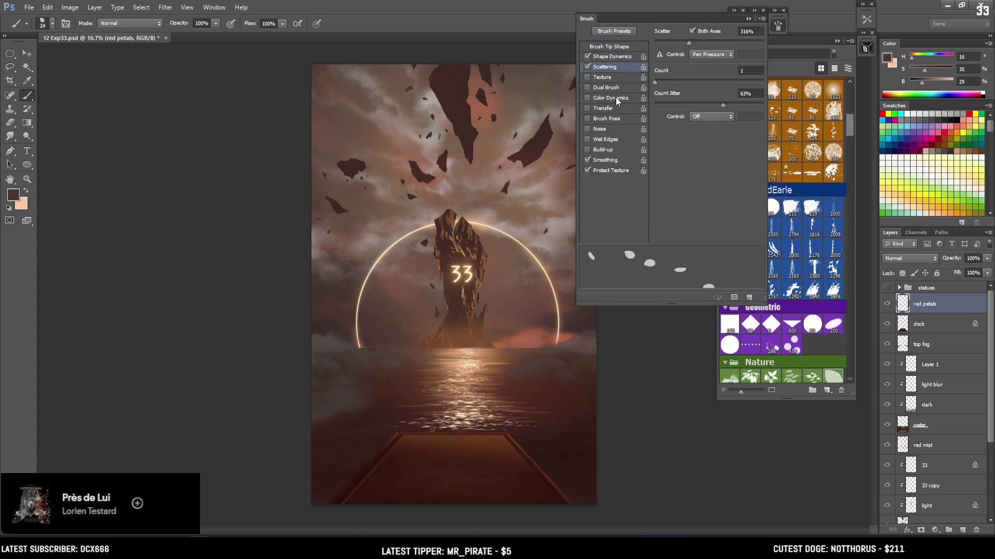
{"action": "key", "text": "bracketright"}
{"action": "key", "text": "bracketright"}
{"action": "key", "text": "bracketright"}
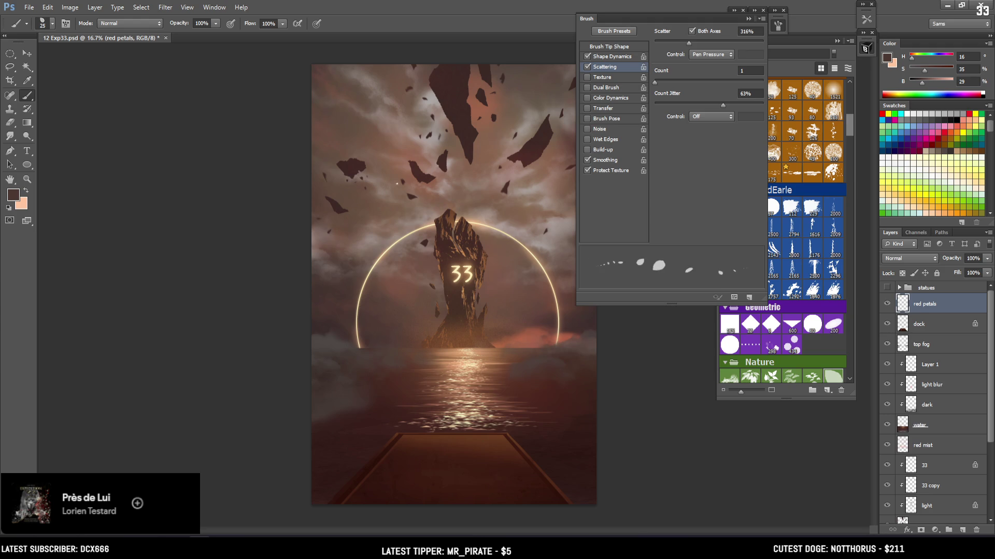
{"action": "left_click", "coordinate": [886, 96]}
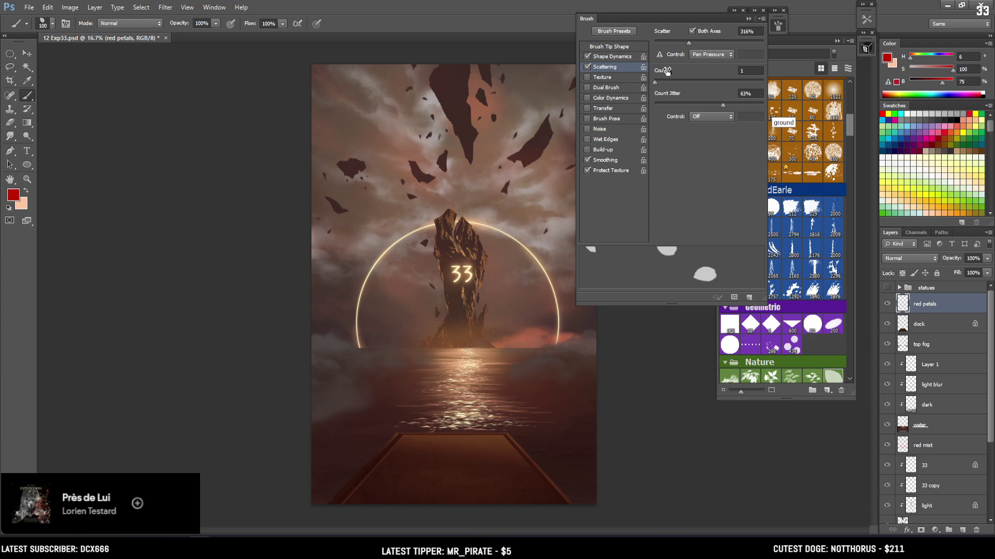
{"action": "left_click_drag", "start_coordinate": [688, 42], "coordinate": [720, 45]}
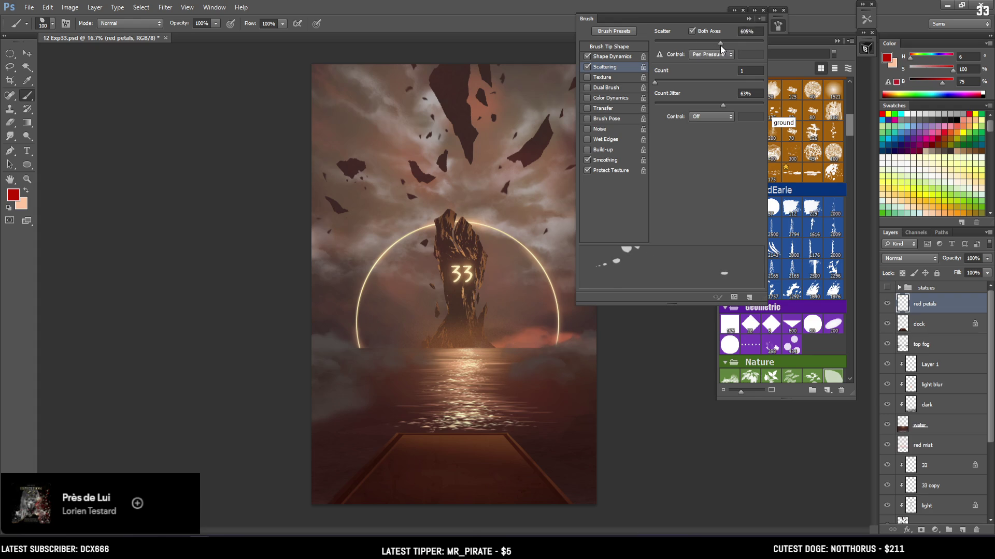
{"action": "left_click", "coordinate": [615, 54]}
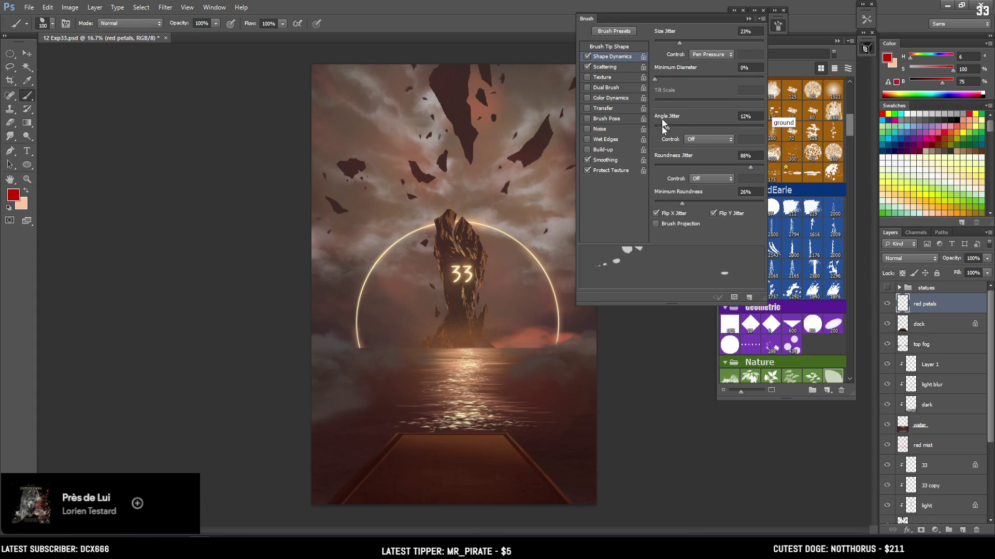
{"action": "left_click_drag", "start_coordinate": [666, 128], "coordinate": [669, 127]}
{"action": "left_click_drag", "start_coordinate": [665, 44], "coordinate": [664, 45]}
{"action": "left_click_drag", "start_coordinate": [654, 80], "coordinate": [657, 79]}
Raise the brush tip Spacing to 471% and set the brush size to 150 px
{"action": "left_click", "coordinate": [777, 25]}
{"action": "key", "text": "bracketright"}
{"action": "key", "text": "bracketright"}
{"action": "key", "text": "bracketright"}
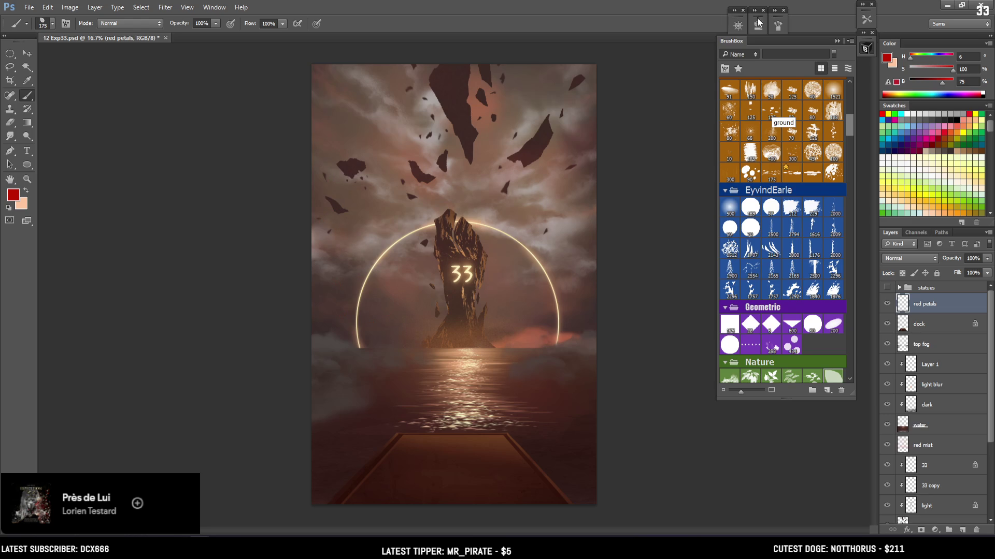
{"action": "left_click", "coordinate": [777, 27]}
{"action": "left_click", "coordinate": [609, 46]}
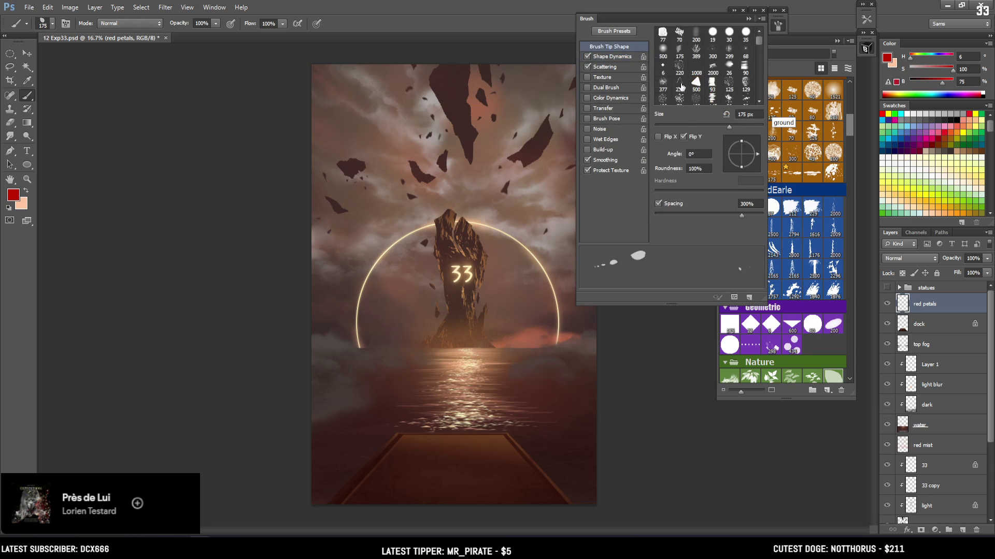
{"action": "left_click_drag", "start_coordinate": [728, 215], "coordinate": [751, 216]}
{"action": "key", "text": "bracketleft"}
Paint a test trail of scattered red petals on the left side, then undo it
{"action": "left_click_drag", "start_coordinate": [323, 173], "coordinate": [366, 334]}
{"action": "key", "text": "bracketleft"}
{"action": "key", "text": "bracketleft"}
{"action": "key", "text": "bracketright"}
{"action": "key", "text": "bracketright"}
{"action": "left_click", "coordinate": [779, 26]}
{"action": "key", "text": "ctrl+z"}
Stamp five trial red petals at 175 px brush size, then undo them
{"action": "key", "text": "bracketright"}
{"action": "left_click", "coordinate": [402, 378]}
{"action": "left_click", "coordinate": [461, 372]}
{"action": "left_click", "coordinate": [322, 404]}
{"action": "left_click", "coordinate": [331, 199]}
{"action": "left_click", "coordinate": [372, 437]}
{"action": "key", "text": "ctrl+z"}
Stamp red petals across the left half and left side of the painting
{"action": "left_click", "coordinate": [350, 334]}
{"action": "left_click", "coordinate": [338, 342]}
{"action": "left_click", "coordinate": [374, 378]}
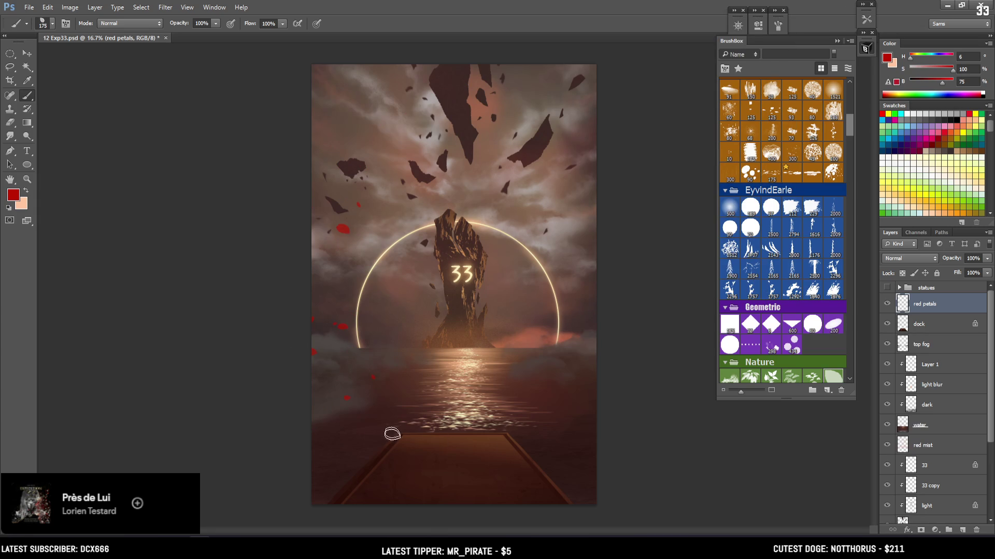
{"action": "left_click", "coordinate": [335, 256]}
{"action": "left_click", "coordinate": [356, 279]}
{"action": "left_click", "coordinate": [778, 25]}
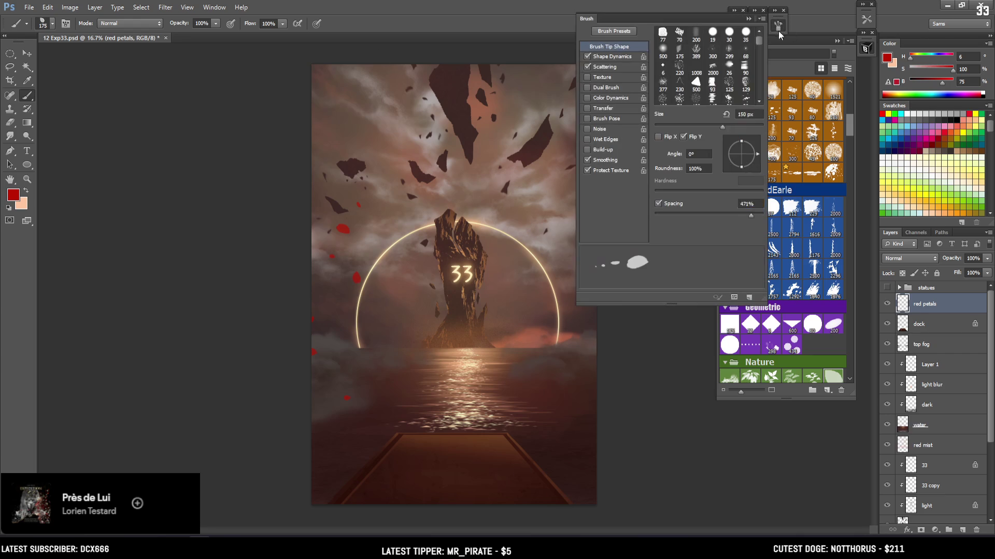
{"action": "left_click", "coordinate": [777, 27]}
Replace the right-side water petals with petals further left, plus large 300 px petals at lower left
{"action": "mouse_move", "coordinate": [570, 326]}
{"action": "left_mouse_down"}
{"action": "mouse_move", "coordinate": [541, 386]}
{"action": "mouse_move", "coordinate": [540, 421]}
{"action": "left_mouse_up"}
{"action": "key", "text": "bracketleft"}
{"action": "key", "text": "bracketleft"}
{"action": "key", "text": "bracketleft"}
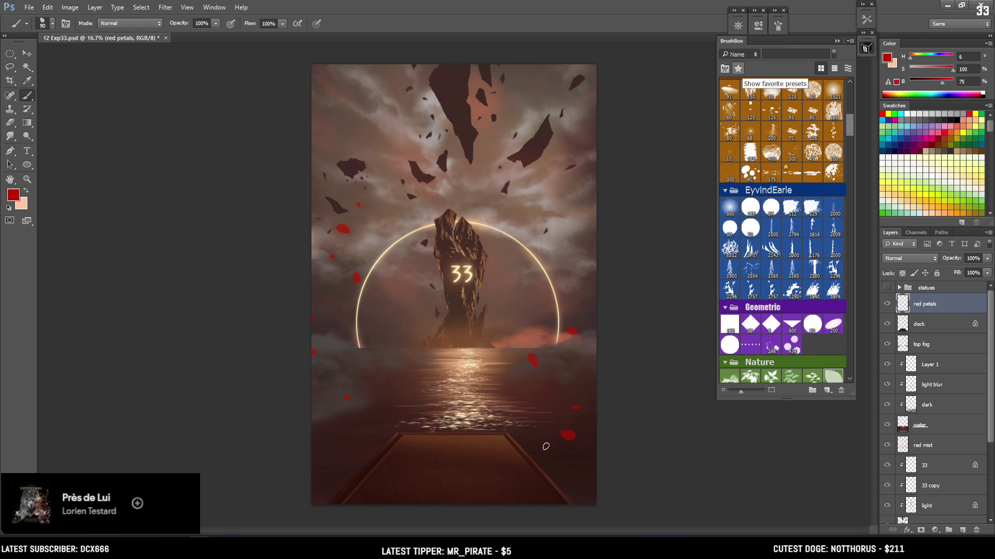
{"action": "key", "text": "ctrl+z"}
{"action": "left_click_drag", "start_coordinate": [345, 329], "coordinate": [366, 412]}
{"action": "key", "text": "bracketright"}
{"action": "key", "text": "bracketright"}
{"action": "key", "text": "bracketright"}
{"action": "left_click", "coordinate": [350, 478]}
Place red petals near the upper left, redoing the first attempt
{"action": "key", "text": "bracketleft"}
{"action": "key", "text": "bracketleft"}
{"action": "key", "text": "bracketleft"}
{"action": "key", "text": "bracketright"}
{"action": "key", "text": "bracketright"}
{"action": "key", "text": "bracketright"}
{"action": "key", "text": "bracketright"}
{"action": "key", "text": "ctrl+z"}
{"action": "left_click", "coordinate": [382, 126]}
{"action": "key", "text": "ctrl+z"}
{"action": "left_click", "coordinate": [365, 127]}
Try a large petal near the upper left, undo it, and shrink the brush to 300 px
{"action": "key", "text": "e"}
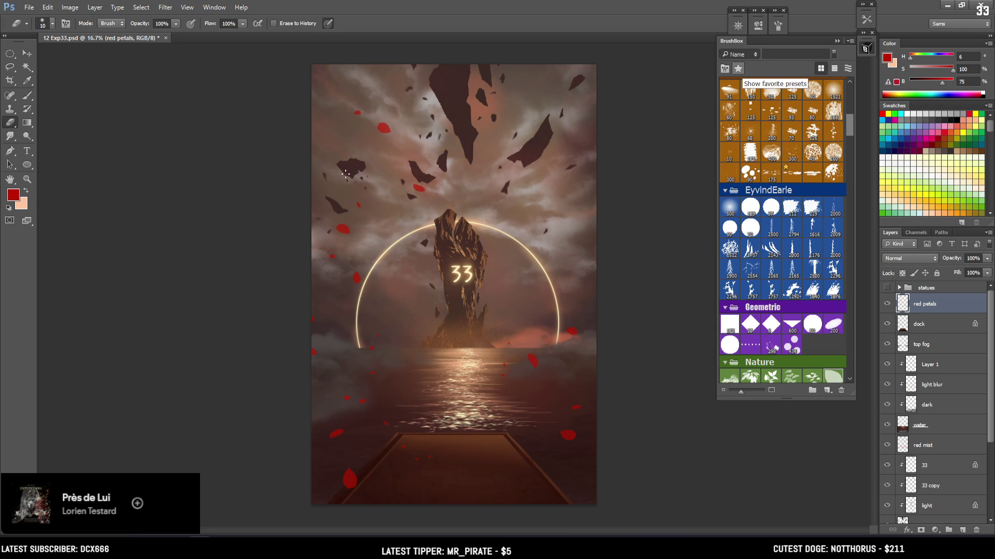
{"action": "left_click", "coordinate": [755, 207]}
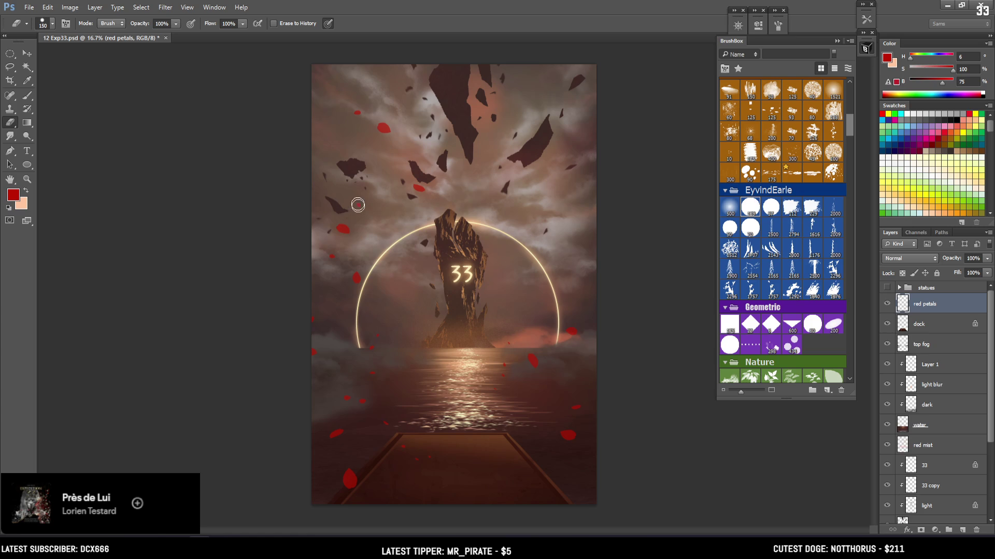
{"action": "key", "text": "b"}
{"action": "left_click", "coordinate": [356, 155]}
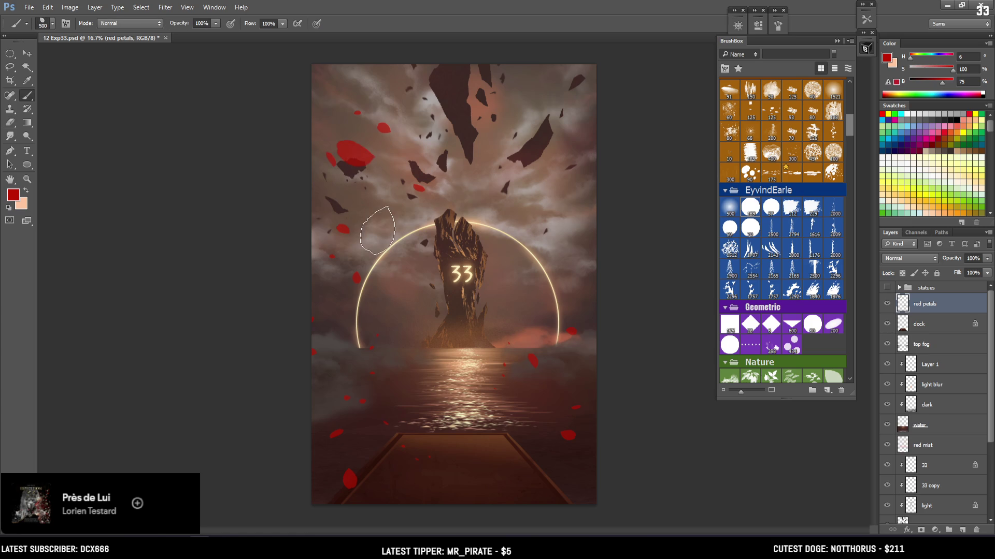
{"action": "key", "text": "ctrl+z"}
{"action": "key", "text": "bracketleft"}
{"action": "key", "text": "bracketleft"}
Stamp 200 px red petals in the upper sky after discarding trials around the monolith and ring
{"action": "left_click", "coordinate": [582, 150]}
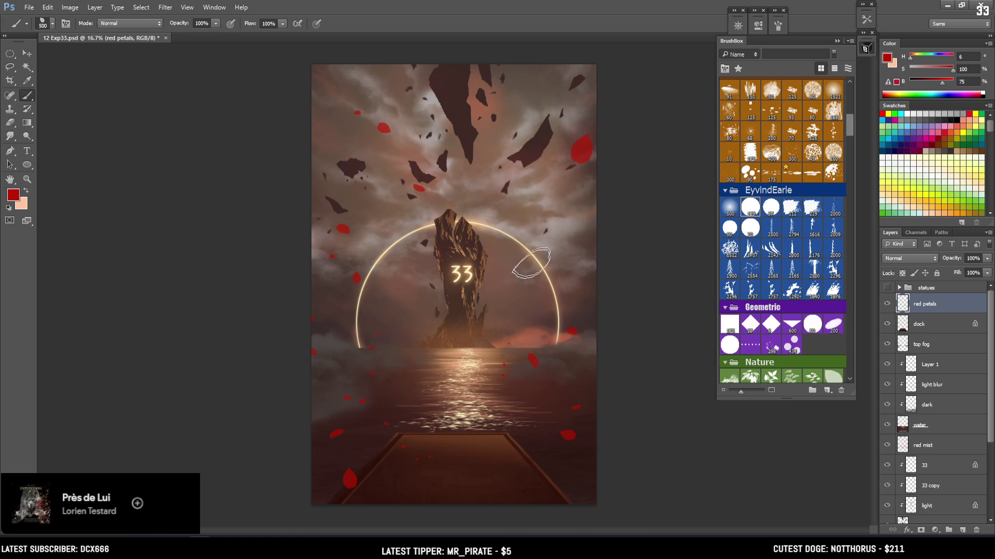
{"action": "key", "text": "ctrl+z"}
{"action": "key", "text": "bracketleft"}
{"action": "key", "text": "bracketleft"}
{"action": "left_click", "coordinate": [495, 286]}
{"action": "left_click", "coordinate": [536, 204]}
{"action": "left_click", "coordinate": [506, 173]}
{"action": "key", "text": "ctrl+alt+z"}
{"action": "key", "text": "ctrl+alt+z"}
{"action": "left_click", "coordinate": [542, 77]}
{"action": "left_click", "coordinate": [557, 93]}
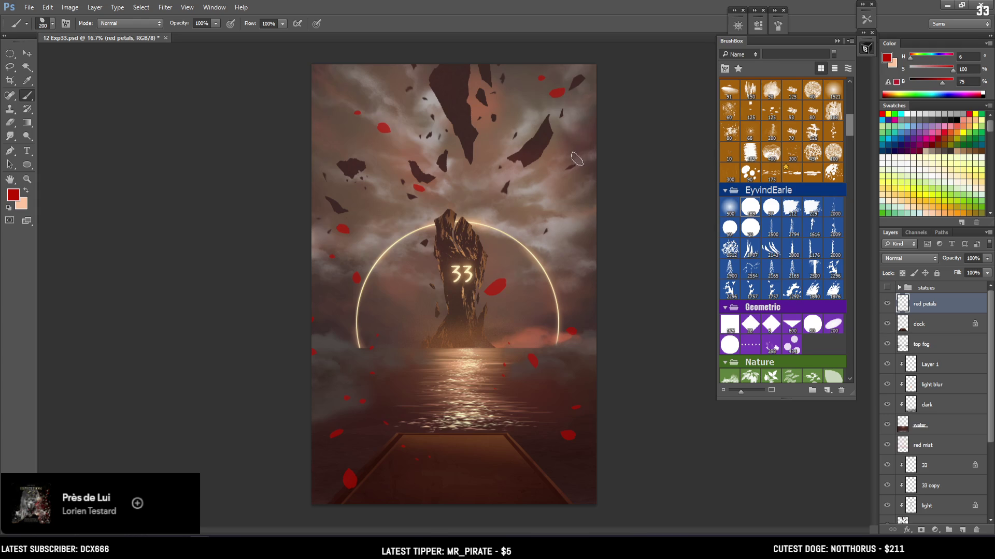
Apply a Perspective free transform to the red petals layer, widening it toward the bottom
{"action": "key", "text": "ctrl+t"}
{"action": "right_click", "coordinate": [496, 192]}
{"action": "left_click", "coordinate": [534, 262]}
{"action": "mouse_move", "coordinate": [580, 489]}
{"action": "left_mouse_down"}
{"action": "mouse_move", "coordinate": [601, 469]}
{"action": "mouse_move", "coordinate": [581, 489]}
{"action": "mouse_move", "coordinate": [610, 491]}
{"action": "left_mouse_up"}
{"action": "key", "text": "Return"}
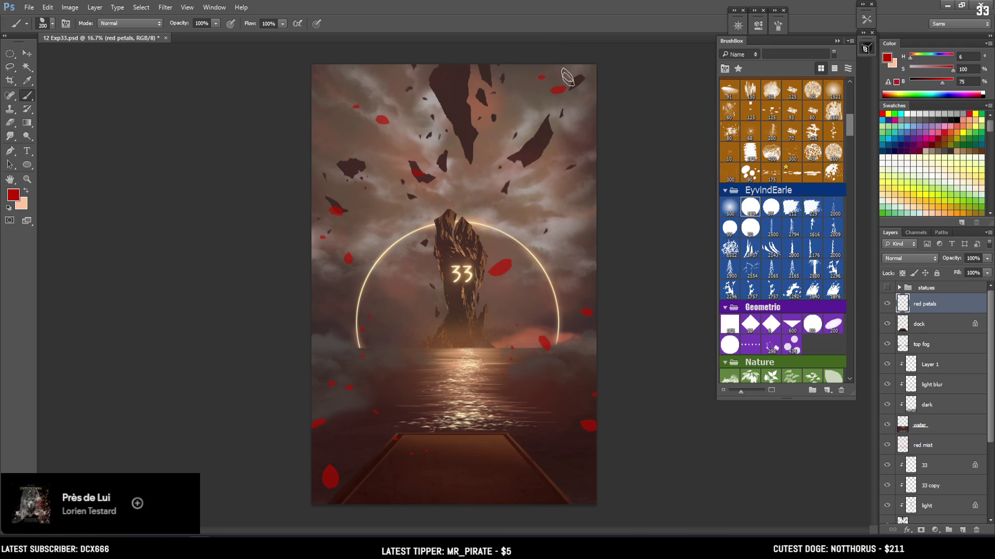
Stamp 300 px red petals beside the glowing ring on the right
{"action": "key", "text": "bracketright"}
{"action": "left_click", "coordinate": [592, 139]}
{"action": "left_click", "coordinate": [515, 154]}
{"action": "key", "text": "ctrl+z"}
{"action": "left_click", "coordinate": [574, 200]}
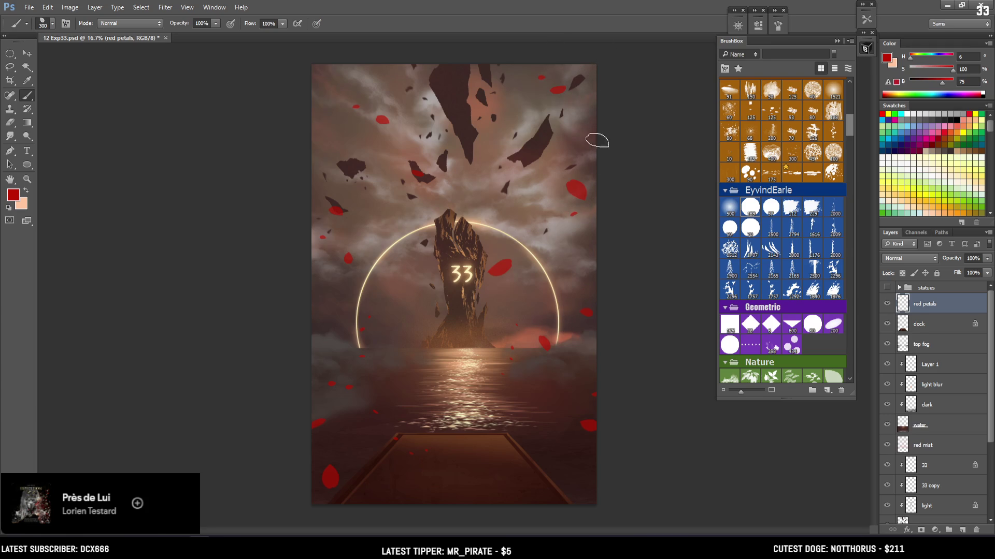
Try small petals near the right edge and upper left sky, undoing each attempt
{"action": "key", "text": "e"}
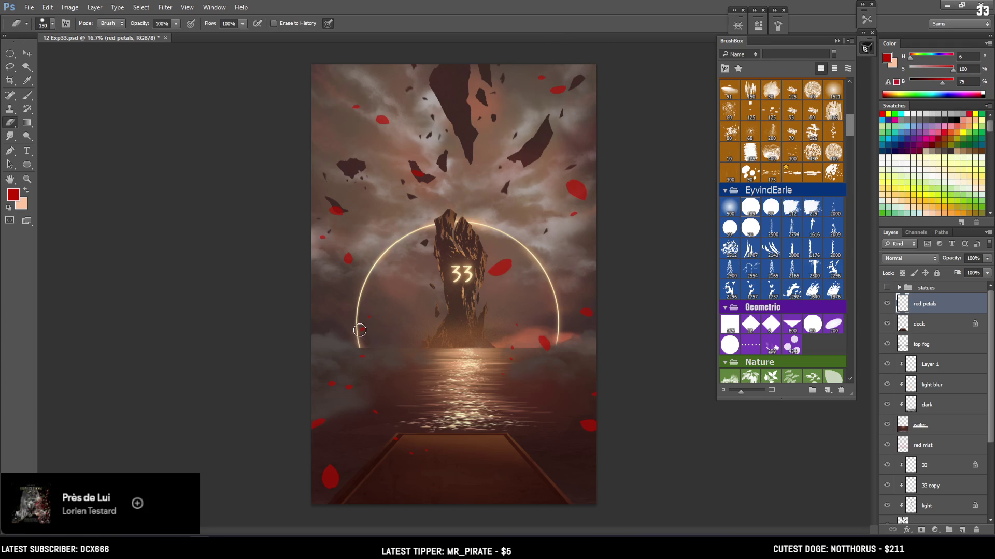
{"action": "key", "text": "b"}
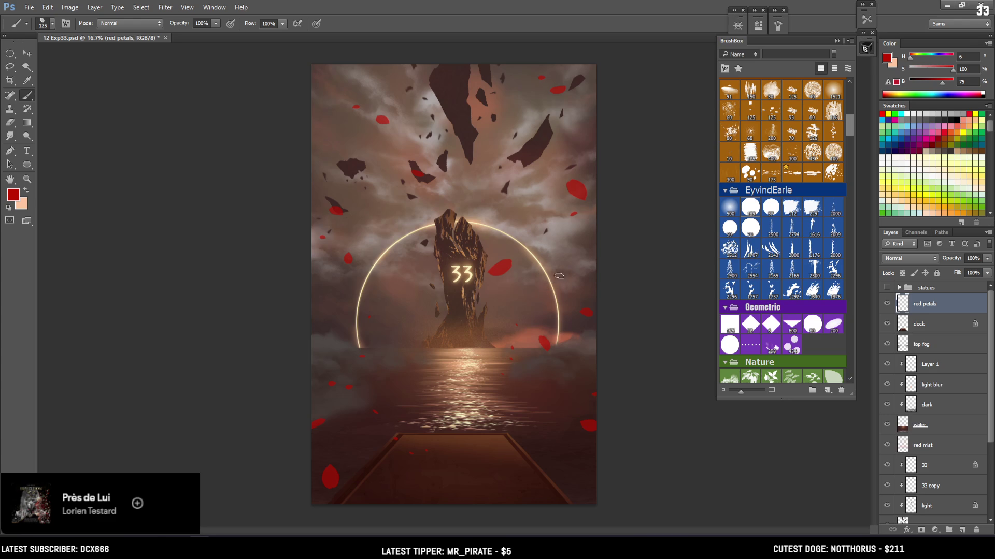
{"action": "left_click", "coordinate": [566, 228]}
{"action": "key", "text": "ctrl+z"}
{"action": "key", "text": "ctrl+z"}
{"action": "left_click", "coordinate": [337, 108]}
{"action": "key", "text": "ctrl+z"}
{"action": "key", "text": "bracketright"}
{"action": "left_click", "coordinate": [361, 57]}
{"action": "key", "text": "ctrl+z"}
{"action": "key", "text": "ctrl+z"}
Set the brush to 250 px and stamp a red petal just above the dock
{"action": "key", "text": "bracketleft"}
{"action": "right_click", "coordinate": [451, 110]}
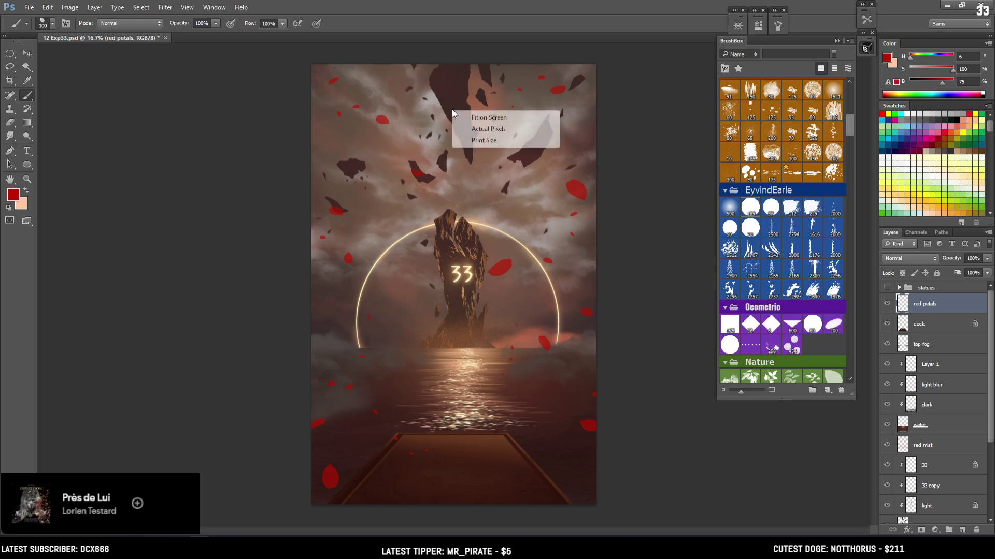
{"action": "left_click", "coordinate": [389, 191]}
{"action": "key", "text": "bracketright"}
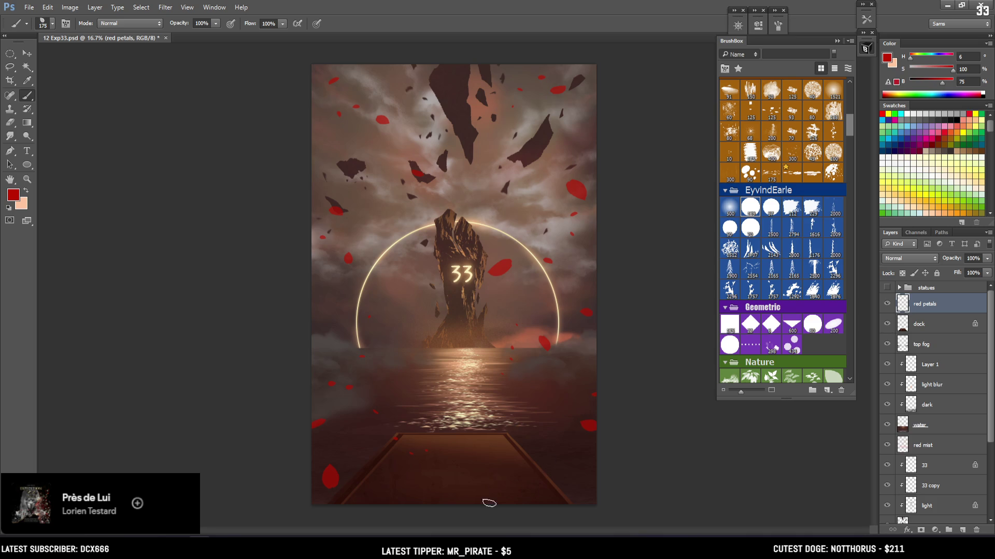
{"action": "key", "text": "bracketright"}
{"action": "key", "text": "bracketright"}
{"action": "left_click", "coordinate": [529, 441]}
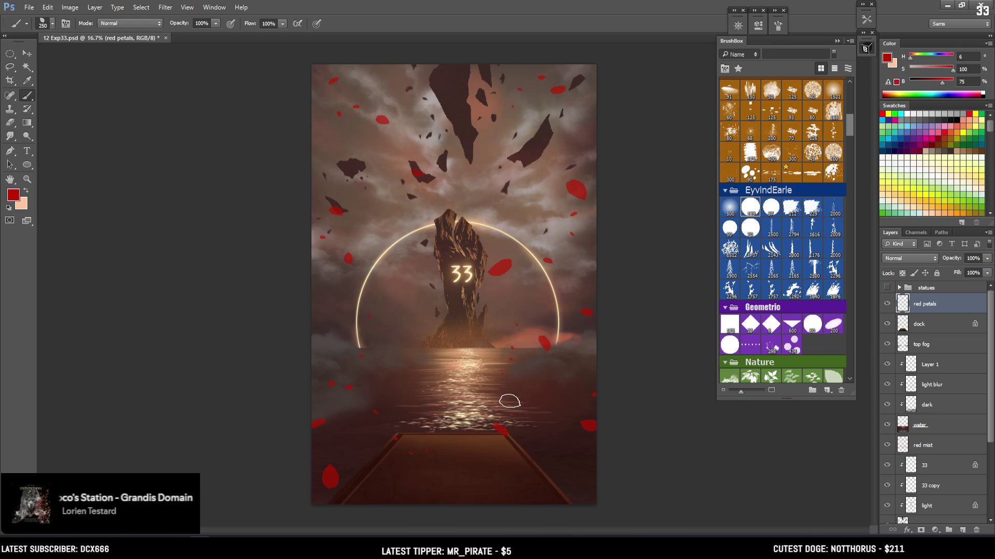
Lasso the petal above the dock, move it down and right, and deselect
{"action": "key", "text": "l"}
{"action": "mouse_move", "coordinate": [521, 406]}
{"action": "left_mouse_down"}
{"action": "mouse_move", "coordinate": [443, 417]}
{"action": "mouse_move", "coordinate": [407, 453]}
{"action": "mouse_move", "coordinate": [517, 425]}
{"action": "left_mouse_up"}
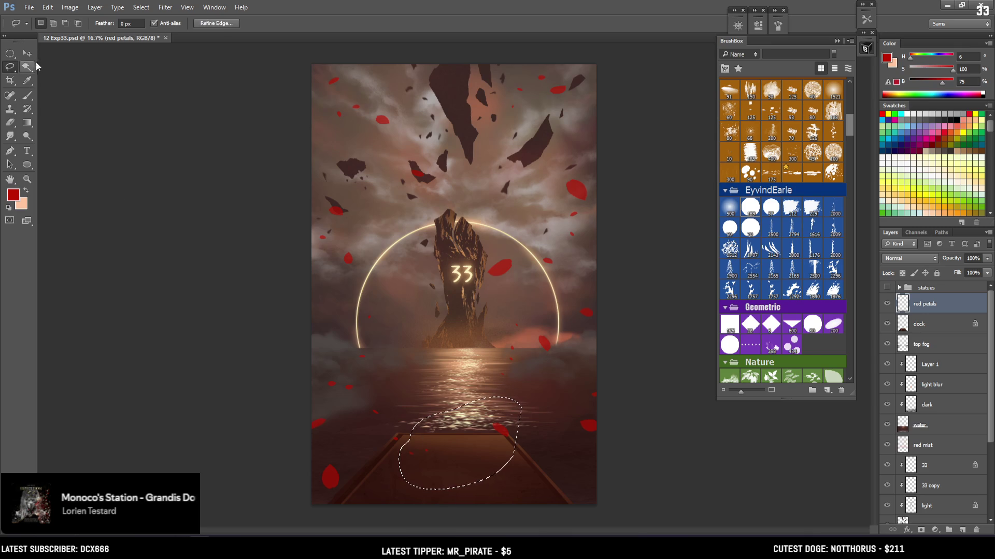
{"action": "key", "text": "v"}
{"action": "mouse_move", "coordinate": [504, 422]}
{"action": "left_mouse_down"}
{"action": "mouse_move", "coordinate": [516, 444]}
{"action": "mouse_move", "coordinate": [565, 427]}
{"action": "mouse_move", "coordinate": [551, 436]}
{"action": "left_mouse_up"}
{"action": "key", "text": "ctrl+t"}
{"action": "key", "text": "Return"}
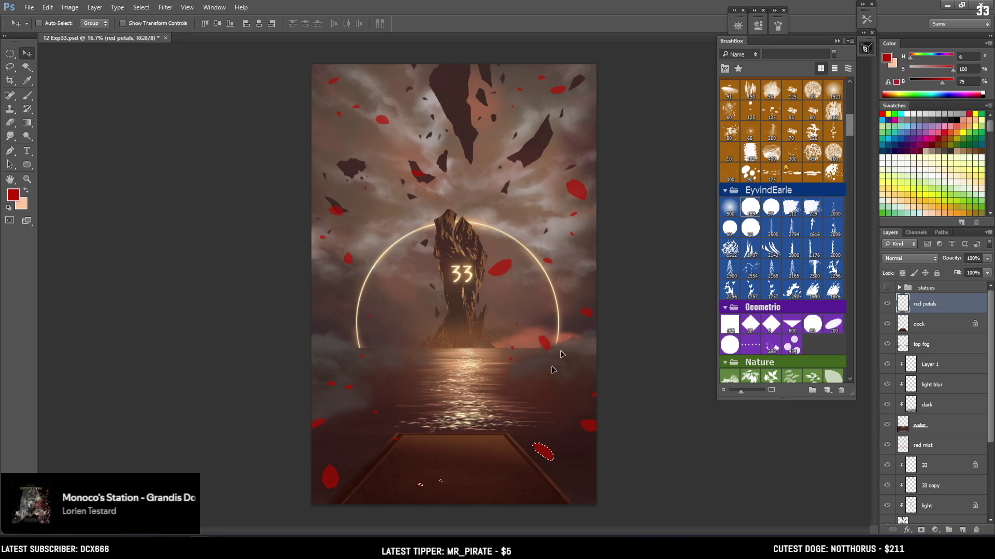
{"action": "key", "text": "ctrl+d"}
Stamp more red petals around the dock and right of the glowing ring
{"action": "key", "text": "b"}
{"action": "key", "text": "bracketleft"}
{"action": "key", "text": "bracketleft"}
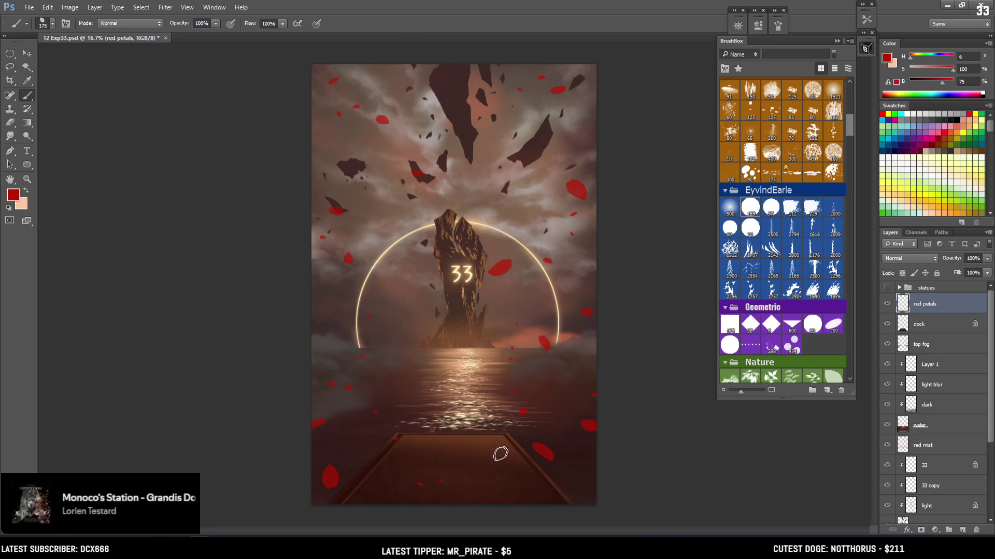
{"action": "left_click", "coordinate": [552, 378]}
{"action": "left_click", "coordinate": [512, 424]}
{"action": "key", "text": "ctrl+z"}
{"action": "key", "text": "bracketright"}
{"action": "key", "text": "bracketright"}
{"action": "left_click", "coordinate": [564, 289]}
Set the Eraser to a soft EyvindEarle preset (500, then 57 px) and load the petal shapes as a selection
{"action": "key", "text": "e"}
{"action": "left_click", "coordinate": [731, 208]}
{"action": "key", "text": "bracketleft"}
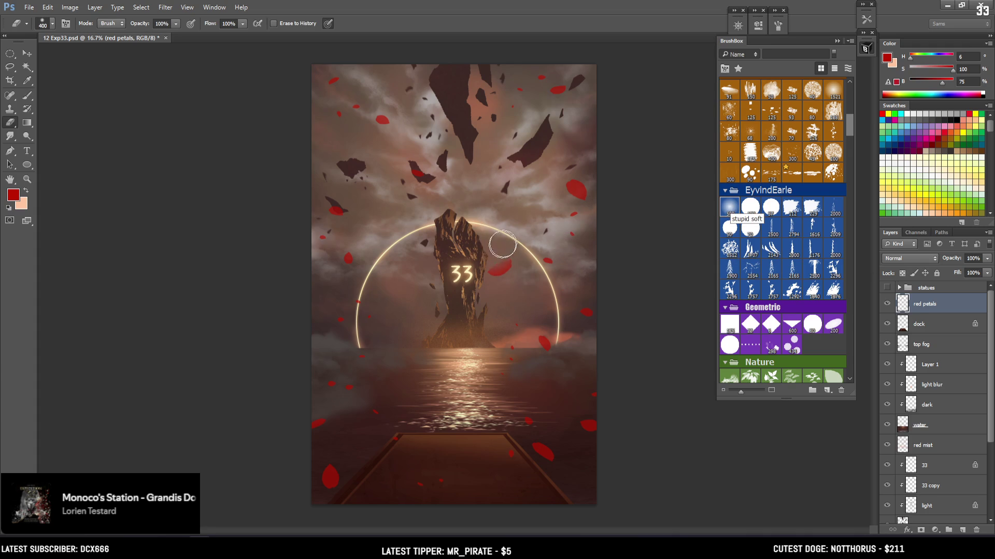
{"action": "left_click", "coordinate": [773, 207]}
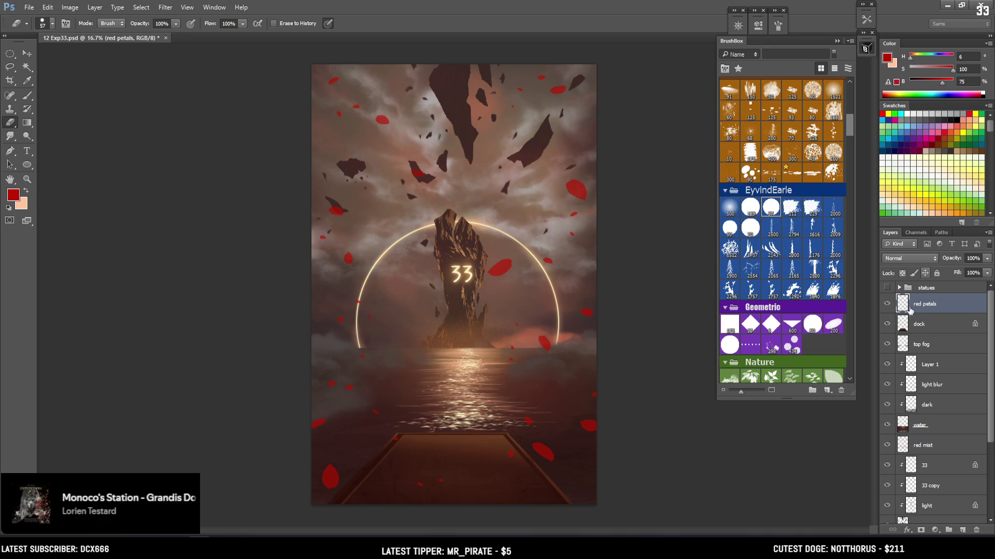
{"action": "left_click", "coordinate": [904, 305], "text": "ctrl"}
Choose the Blocking Hue Jitter brush and darken and desaturate the red, sizing the brush up to 800
{"action": "left_click", "coordinate": [792, 213]}
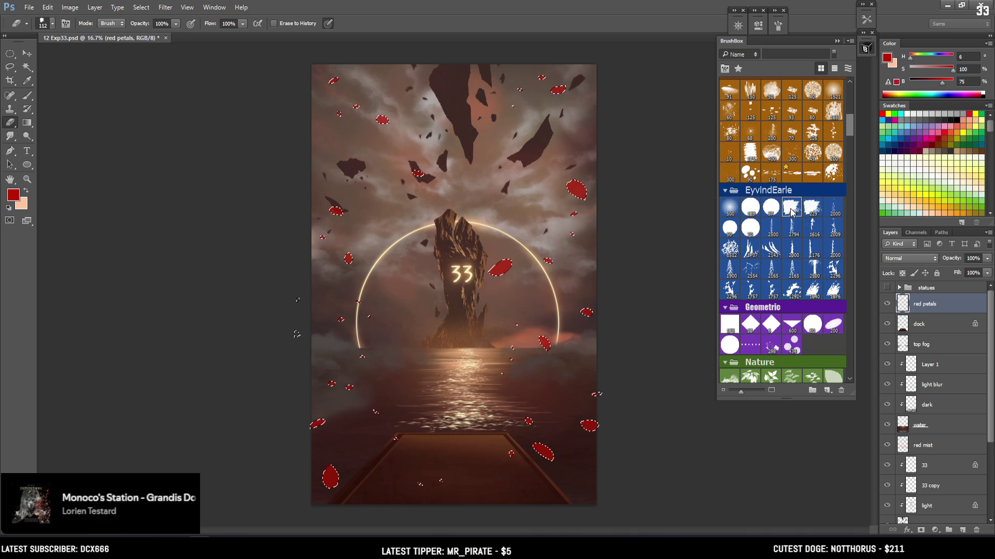
{"action": "key", "text": "b"}
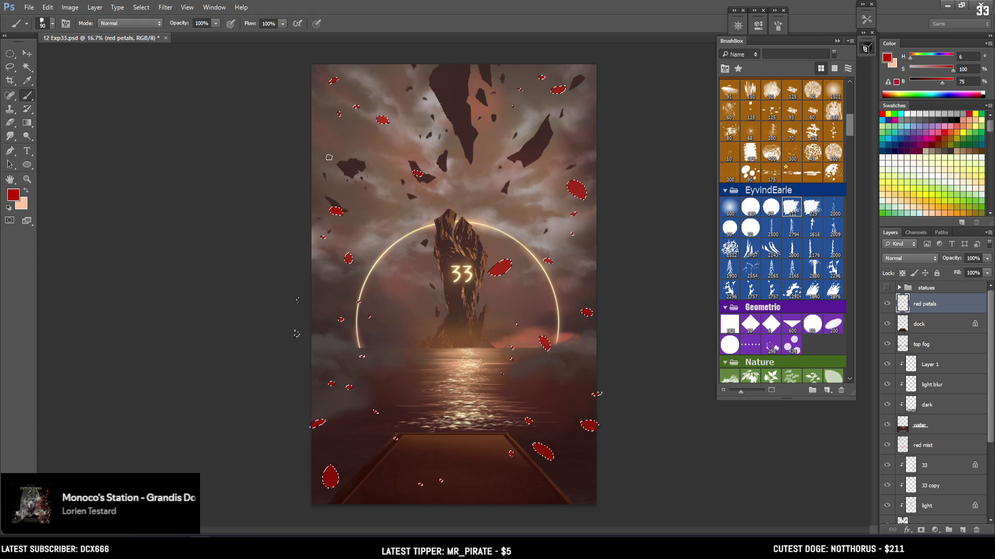
{"action": "key", "text": "bracketright"}
{"action": "key", "text": "bracketright"}
{"action": "key", "text": "bracketright"}
{"action": "left_click_drag", "start_coordinate": [953, 70], "coordinate": [936, 82]}
{"action": "key", "text": "bracketright"}
{"action": "key", "text": "bracketright"}
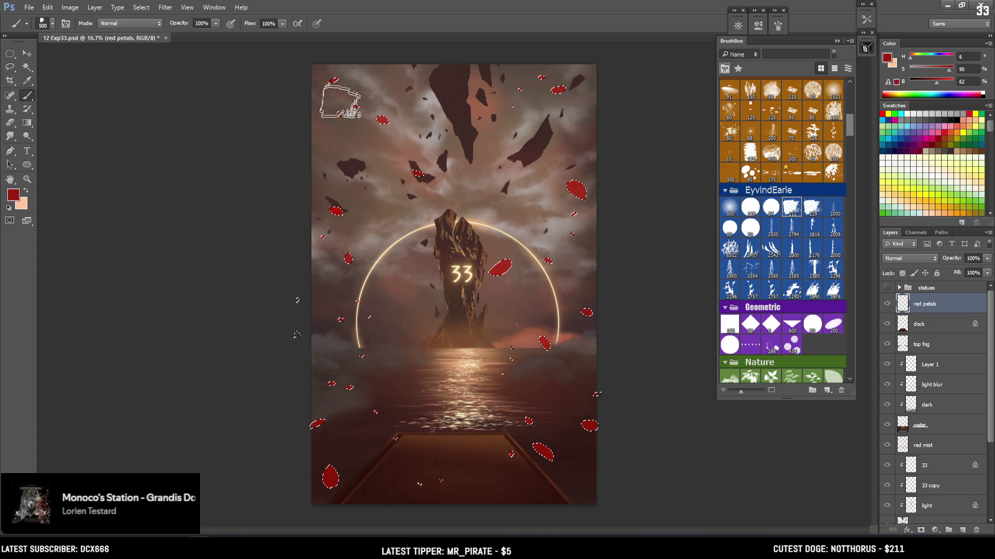
{"action": "key", "text": "bracketright"}
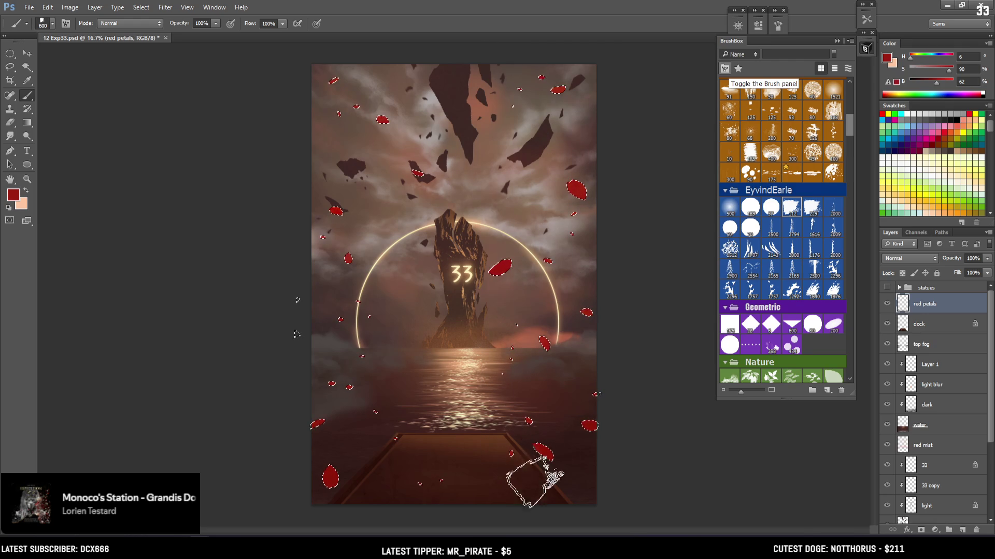
{"action": "left_click_drag", "start_coordinate": [936, 82], "coordinate": [930, 82]}
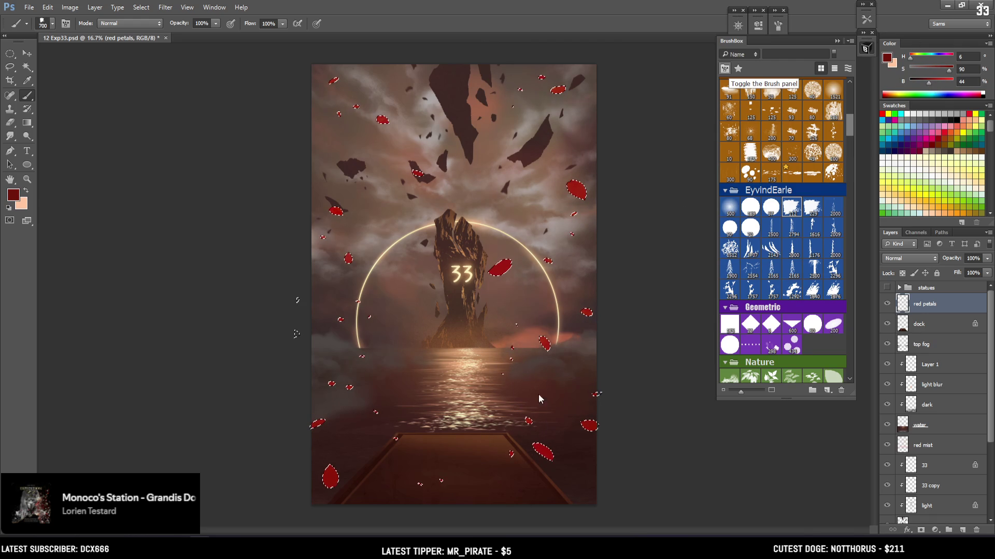
{"action": "key", "text": "bracketright"}
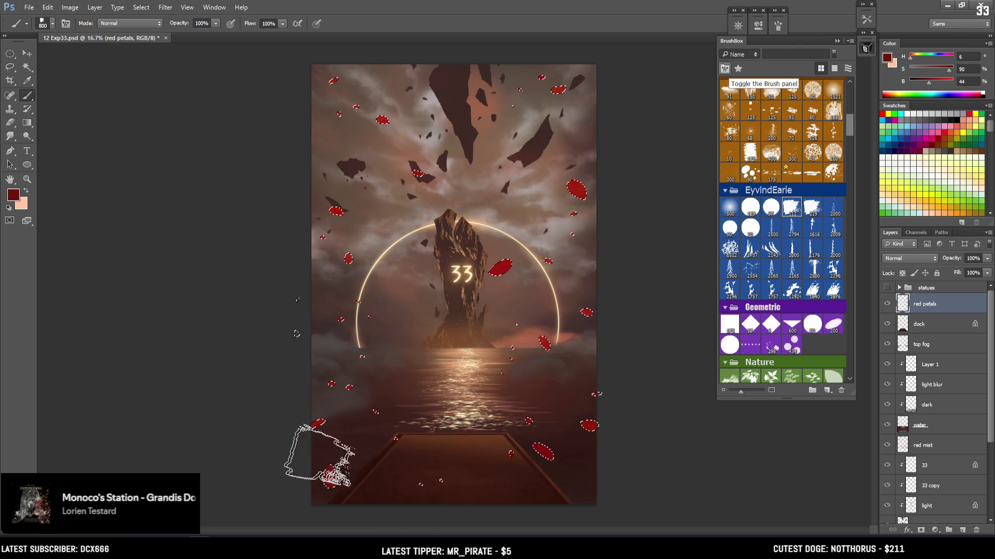
Shade inside the petals with progressively deeper reds at 150-600 px, then deselect
{"action": "key", "text": "bracketleft"}
{"action": "key", "text": "bracketleft"}
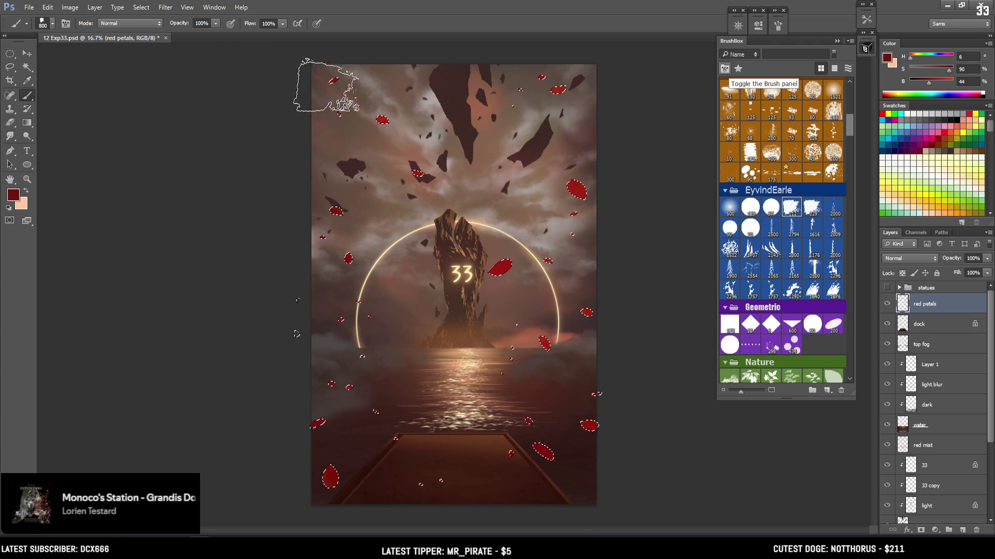
{"action": "key", "text": "bracketleft"}
{"action": "key", "text": "bracketleft"}
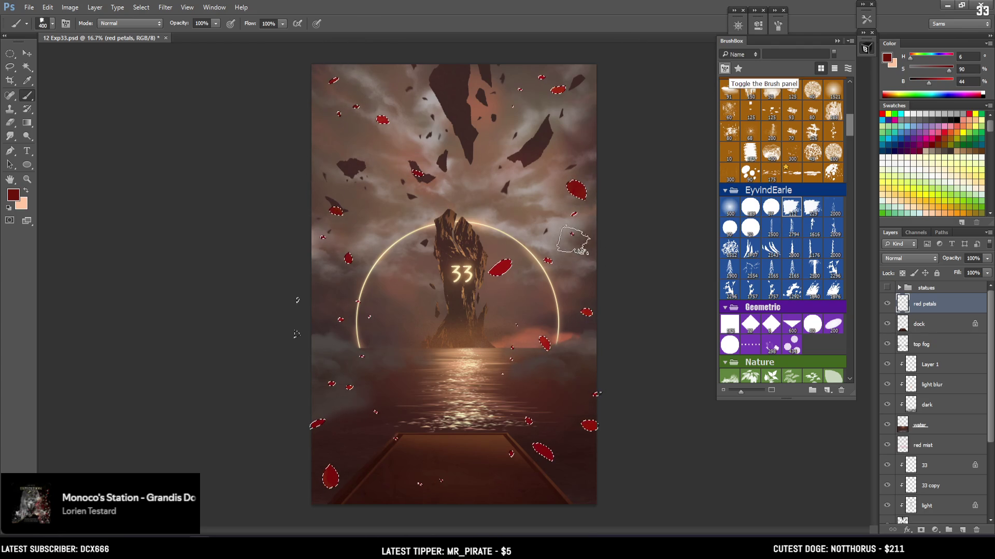
{"action": "left_click", "coordinate": [942, 81]}
{"action": "key", "text": "bracketleft"}
{"action": "key", "text": "bracketleft"}
{"action": "key", "text": "bracketleft"}
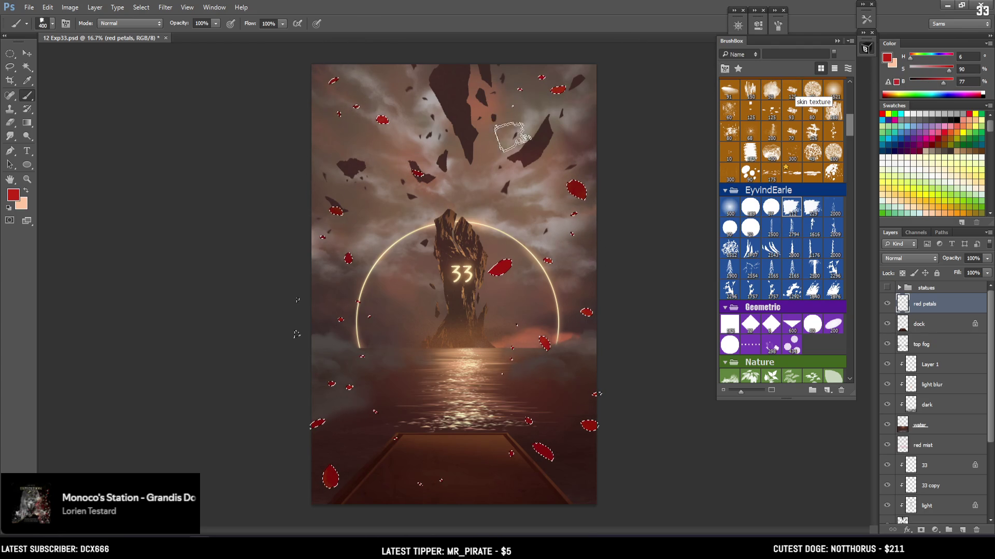
{"action": "key", "text": "bracketright"}
{"action": "key", "text": "bracketright"}
{"action": "key", "text": "bracketright"}
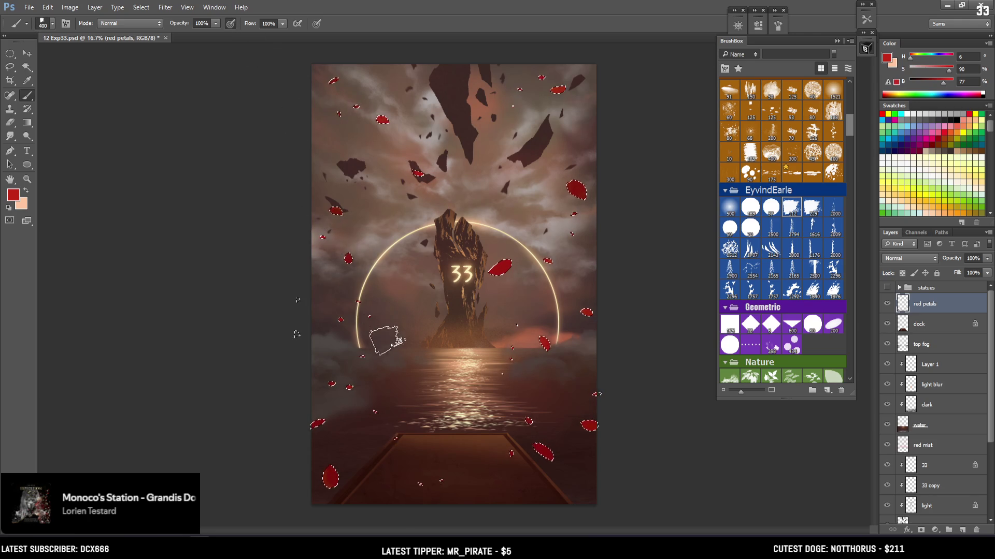
{"action": "left_click_drag", "start_coordinate": [942, 79], "coordinate": [932, 79]}
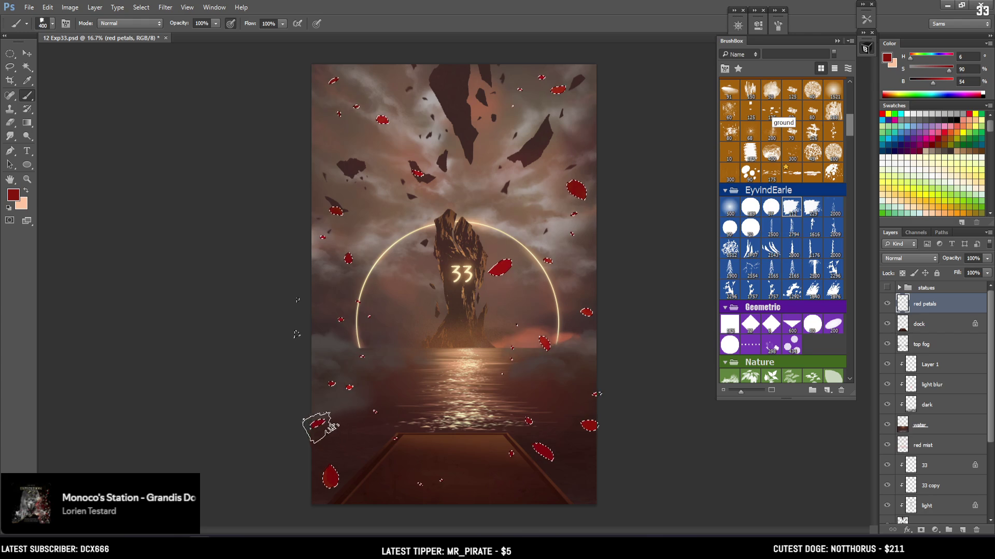
{"action": "key", "text": "bracketleft"}
{"action": "key", "text": "bracketleft"}
{"action": "key", "text": "bracketleft"}
{"action": "left_click_drag", "start_coordinate": [927, 81], "coordinate": [923, 81]}
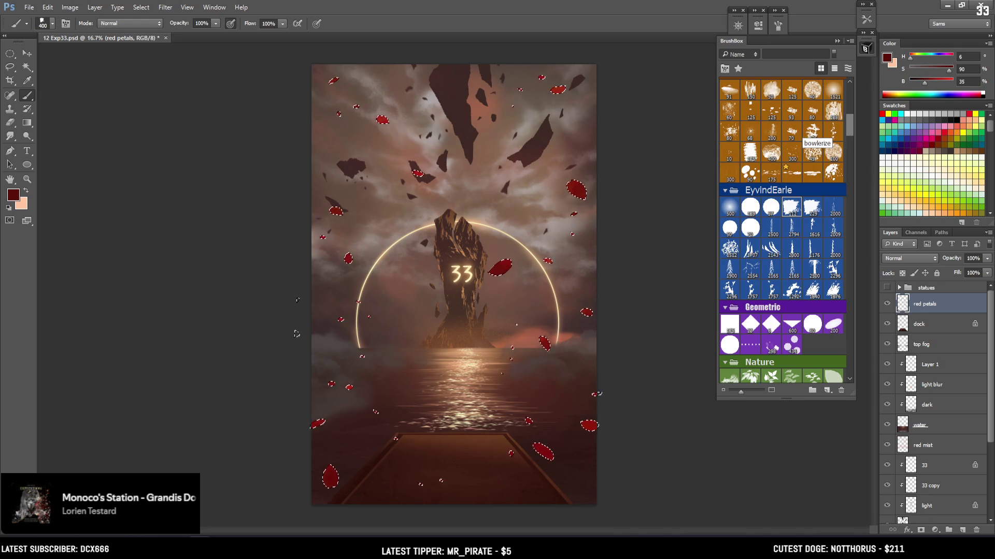
{"action": "key", "text": "ctrl+d"}
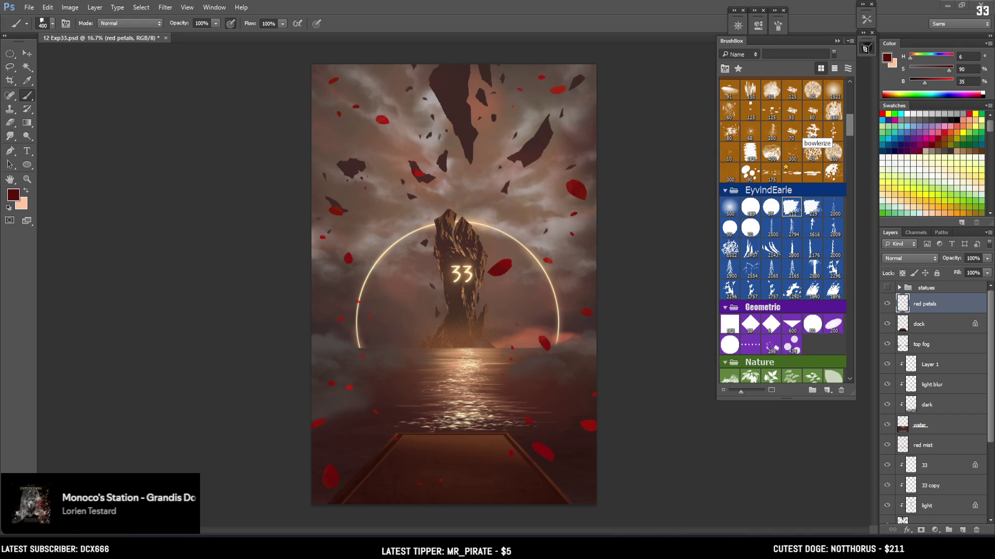
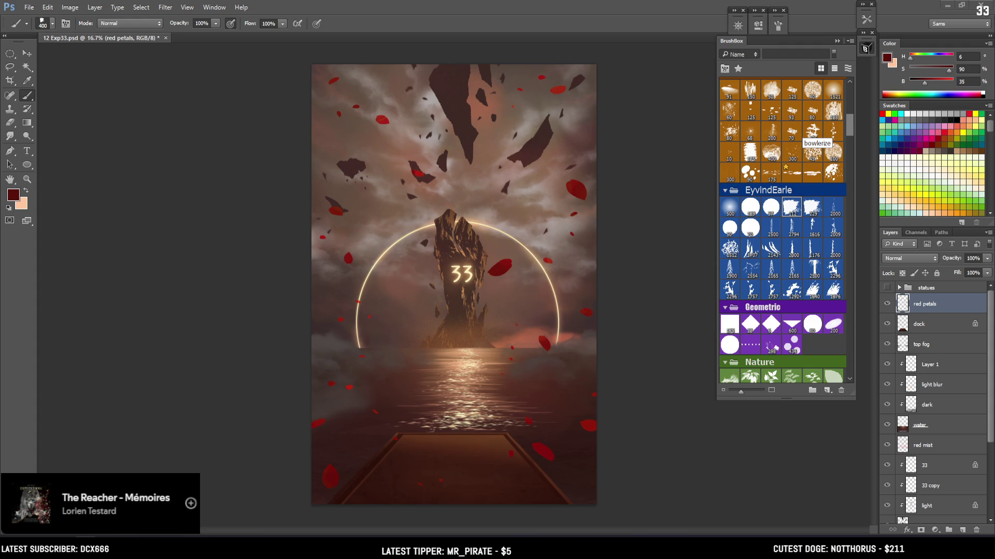
Clear the petal selection and set up the Smudge tool with the texture brush at 400 px
{"action": "key", "text": "ctrl+h"}
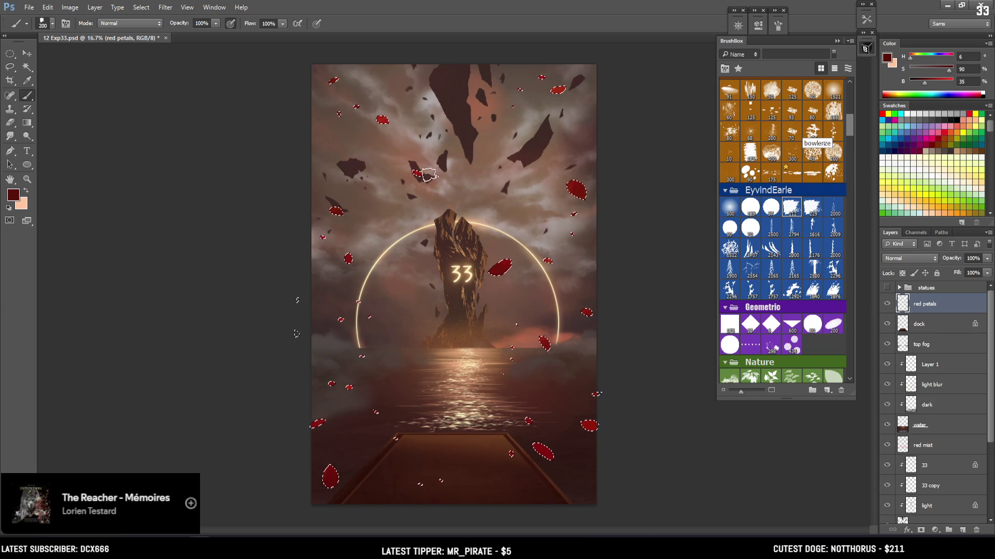
{"action": "key", "text": "ctrl+d"}
{"action": "key", "text": "r"}
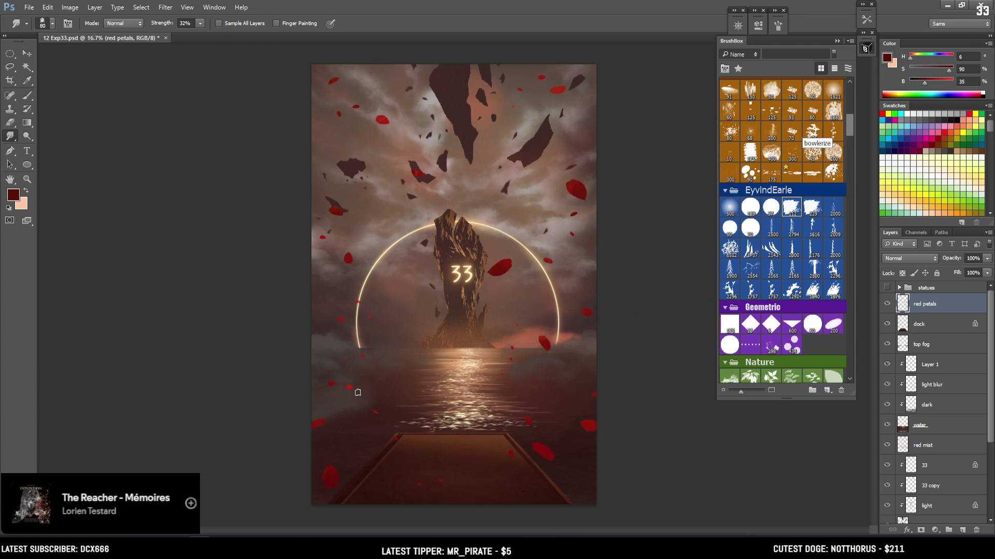
{"action": "key", "text": "bracketright"}
{"action": "key", "text": "bracketright"}
{"action": "key", "text": "bracketright"}
{"action": "key", "text": "bracketright"}
{"action": "key", "text": "bracketright"}
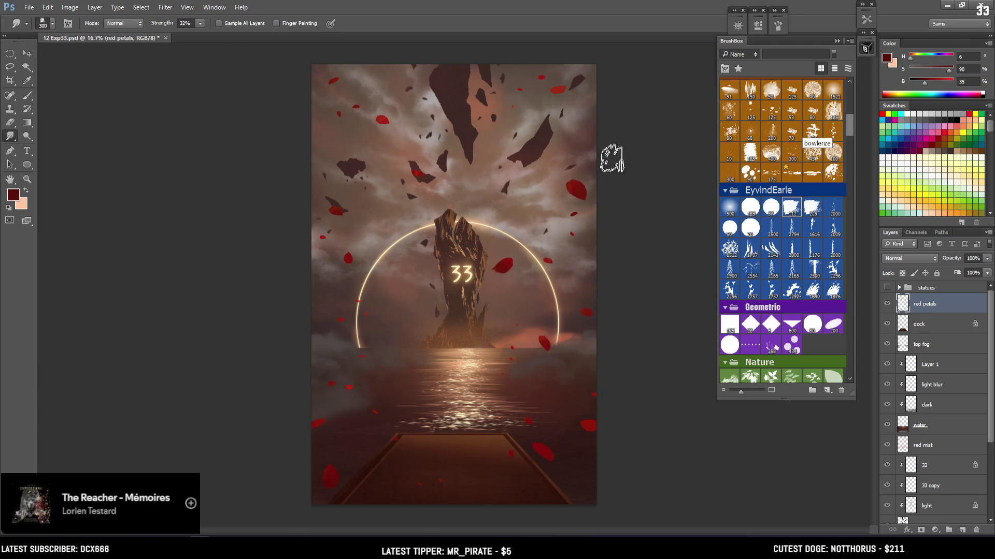
{"action": "left_click", "coordinate": [811, 93]}
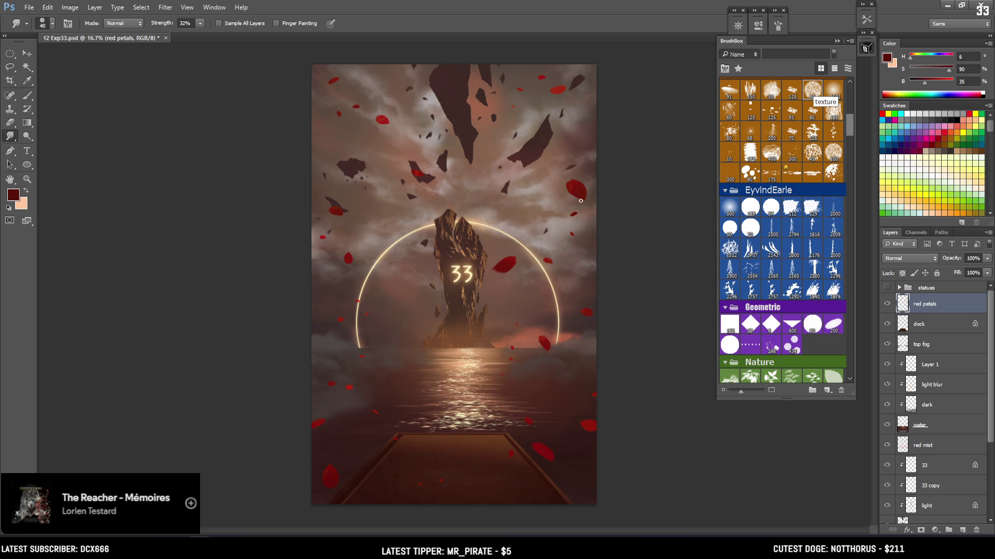
{"action": "key", "text": "bracketright"}
Smudge the right-side, lower-right, lower-left and ring-side petals into soft streaks
{"action": "left_click_drag", "start_coordinate": [582, 193], "coordinate": [584, 137]}
{"action": "mouse_move", "coordinate": [566, 182]}
{"action": "left_mouse_down"}
{"action": "mouse_move", "coordinate": [591, 231]}
{"action": "mouse_move", "coordinate": [584, 270]}
{"action": "mouse_move", "coordinate": [573, 273]}
{"action": "mouse_move", "coordinate": [568, 258]}
{"action": "mouse_move", "coordinate": [578, 259]}
{"action": "left_mouse_up"}
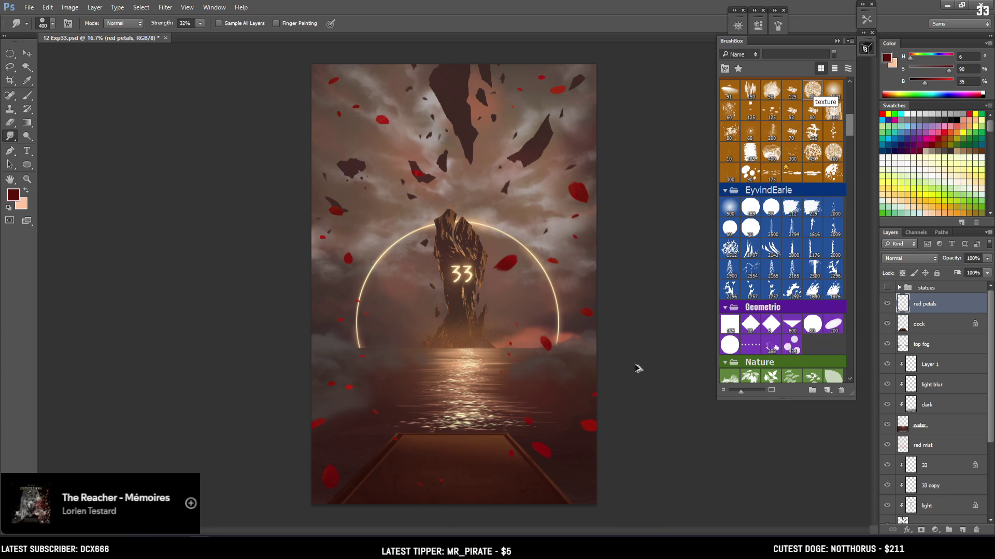
{"action": "left_click_drag", "start_coordinate": [600, 433], "coordinate": [590, 423]}
{"action": "key", "text": "bracketleft"}
{"action": "key", "text": "bracketleft"}
{"action": "key", "text": "bracketright"}
{"action": "key", "text": "bracketright"}
{"action": "key", "text": "bracketright"}
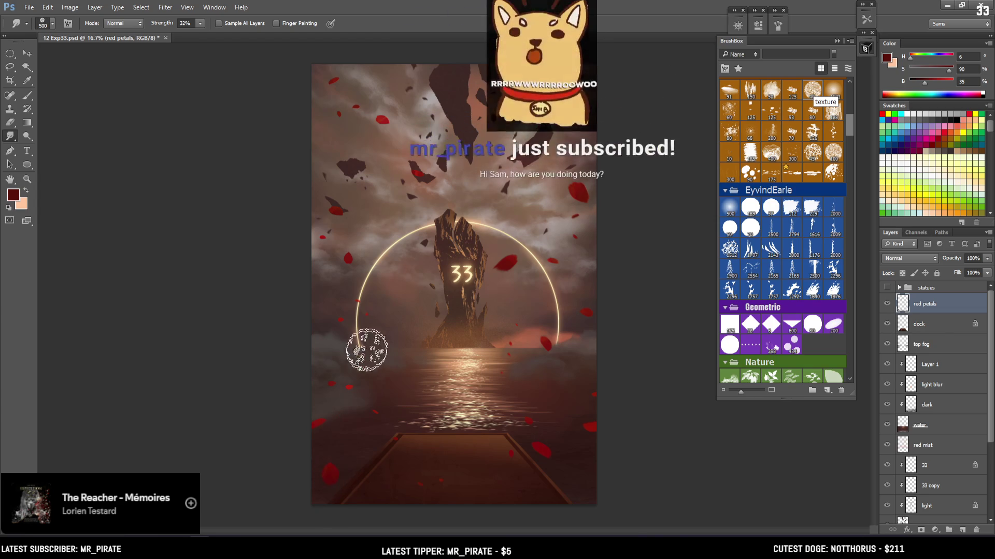
{"action": "mouse_move", "coordinate": [351, 385]}
{"action": "left_mouse_down"}
{"action": "mouse_move", "coordinate": [329, 415]}
{"action": "mouse_move", "coordinate": [315, 385]}
{"action": "mouse_move", "coordinate": [351, 350]}
{"action": "mouse_move", "coordinate": [366, 395]}
{"action": "mouse_move", "coordinate": [328, 329]}
{"action": "mouse_move", "coordinate": [282, 291]}
{"action": "left_mouse_up"}
{"action": "key", "text": "bracketleft"}
{"action": "key", "text": "bracketleft"}
{"action": "key", "text": "bracketleft"}
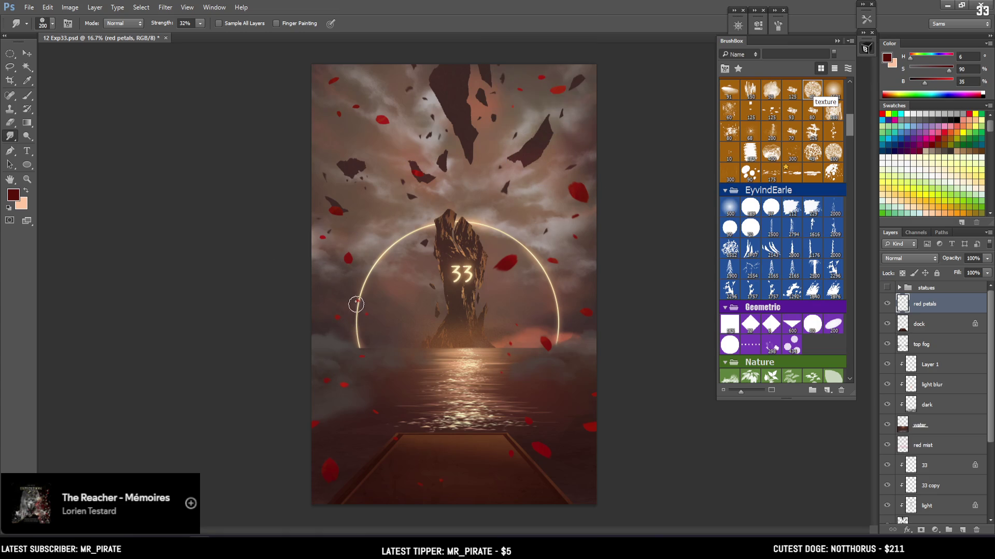
{"action": "left_click_drag", "start_coordinate": [356, 261], "coordinate": [355, 280]}
Finish smudging with a 300 px brush and add a layer mask to the red petals layer
{"action": "key", "text": "bracketright"}
{"action": "key", "text": "bracketright"}
{"action": "key", "text": "bracketright"}
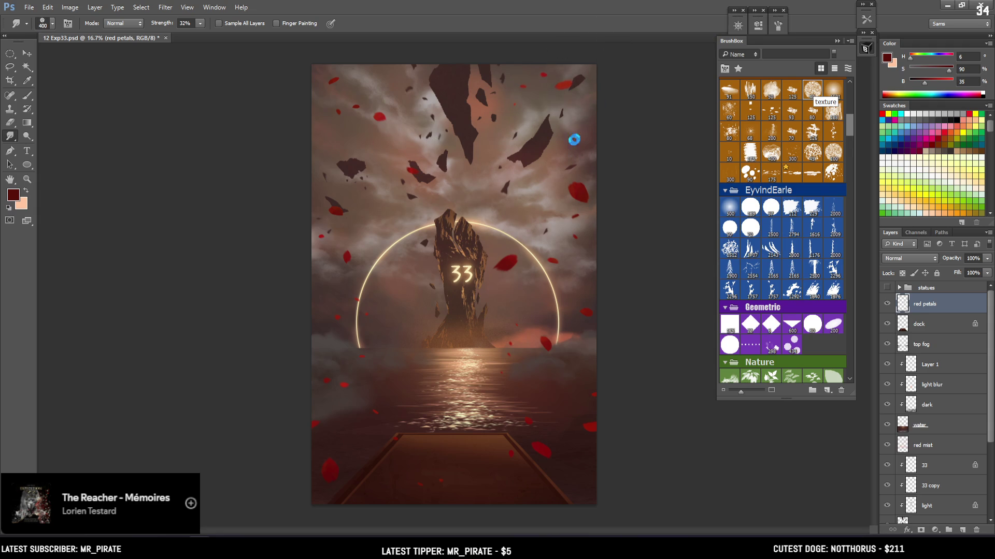
{"action": "key", "text": "e"}
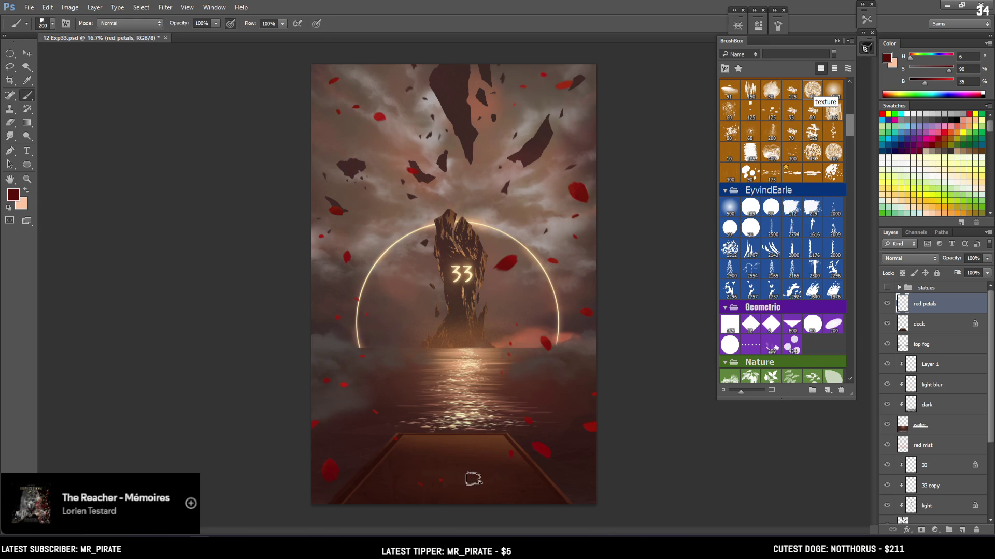
{"action": "key", "text": "r"}
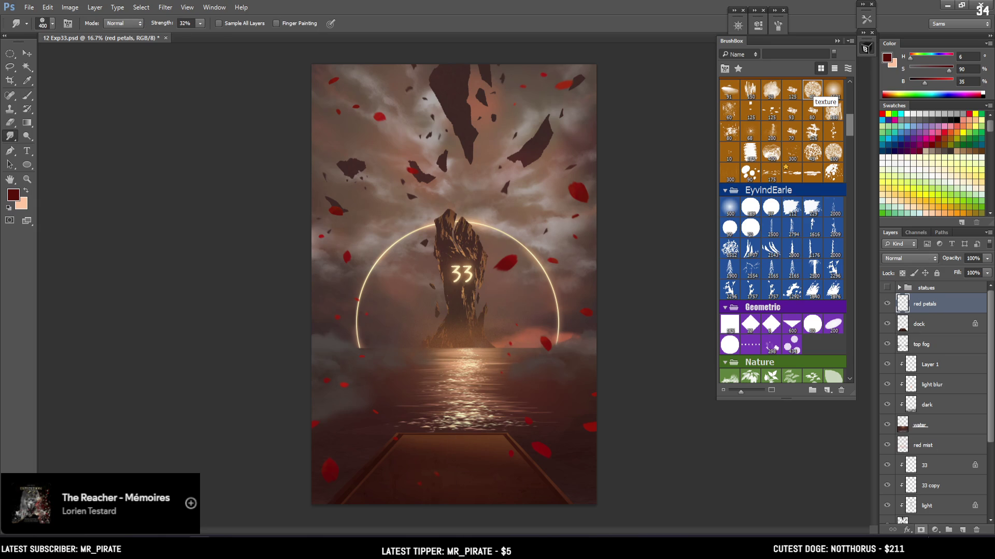
{"action": "left_click", "coordinate": [919, 532]}
Paint black with a 300 px brush on the red petals mask to hide the small top-right petal
{"action": "key", "text": "b"}
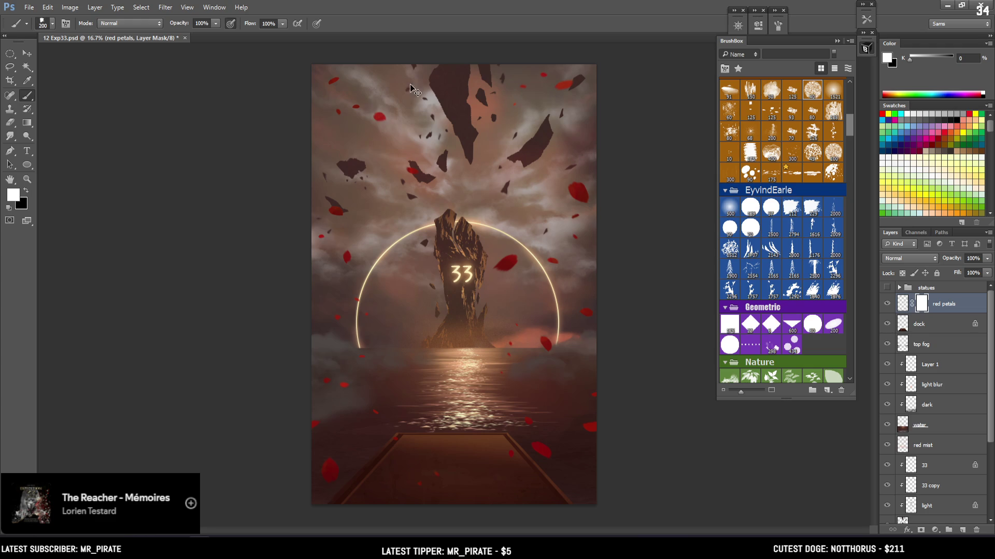
{"action": "key", "text": "x"}
{"action": "key", "text": "bracketright"}
{"action": "key", "text": "bracketright"}
{"action": "key", "text": "bracketright"}
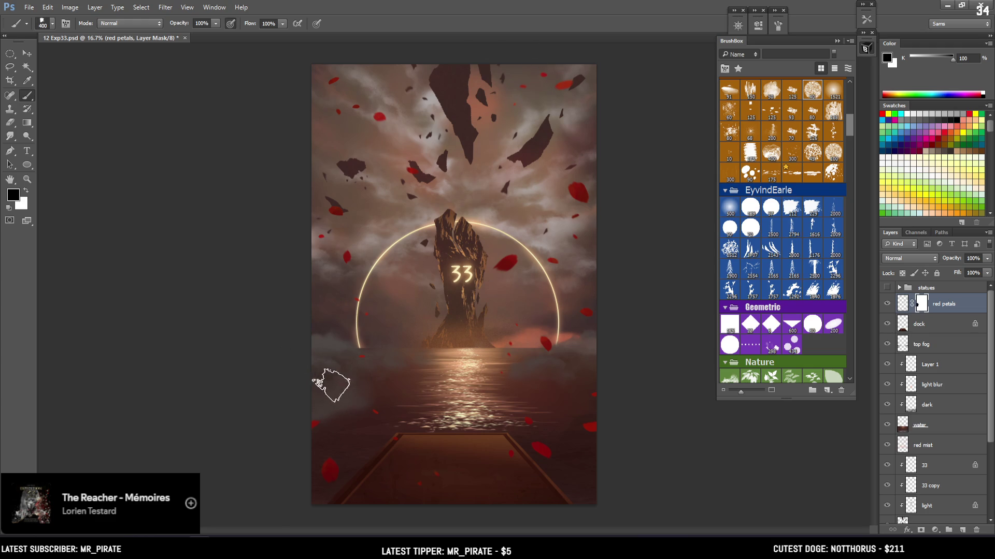
{"action": "key", "text": "bracketleft"}
{"action": "key", "text": "bracketleft"}
{"action": "key", "text": "bracketright"}
{"action": "key", "text": "bracketright"}
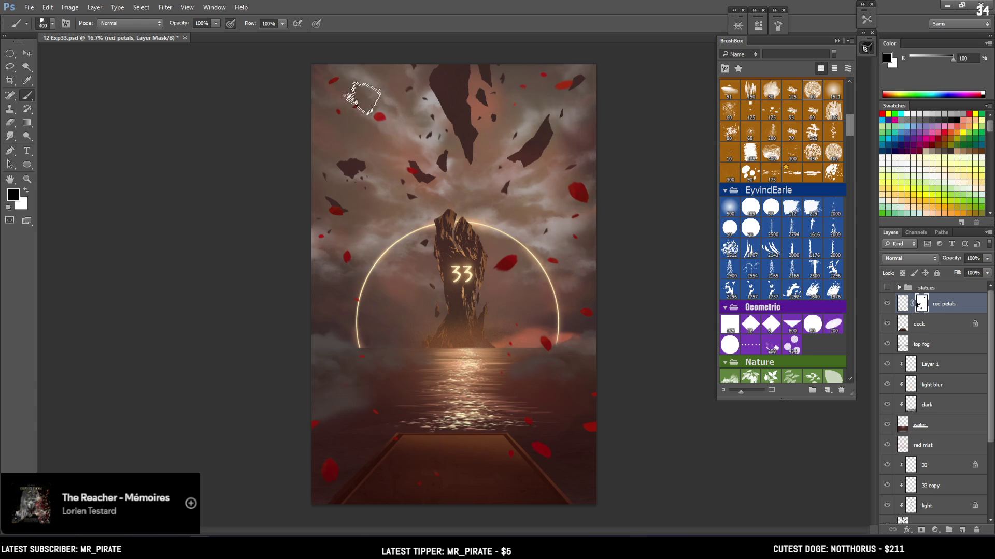
{"action": "key", "text": "bracketleft"}
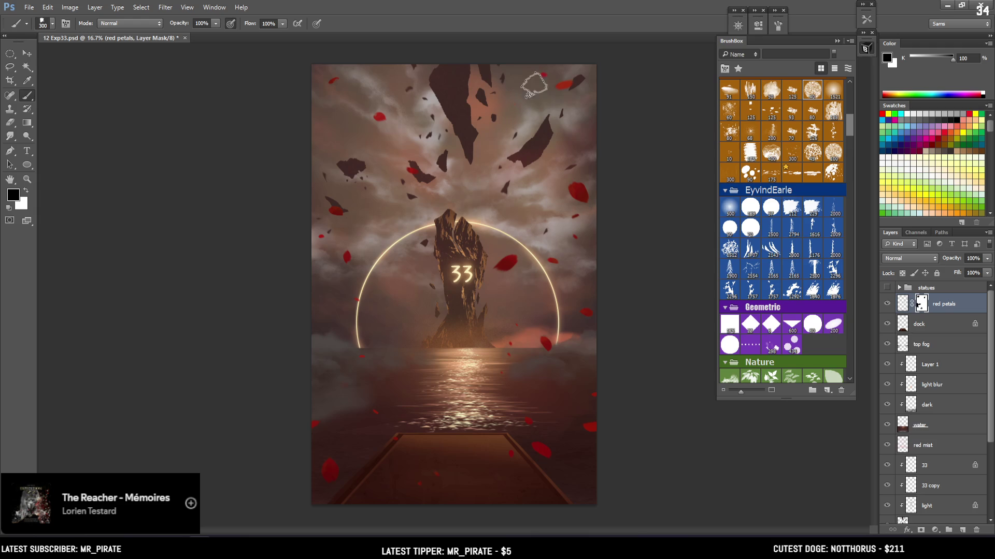
{"action": "left_click", "coordinate": [539, 72]}
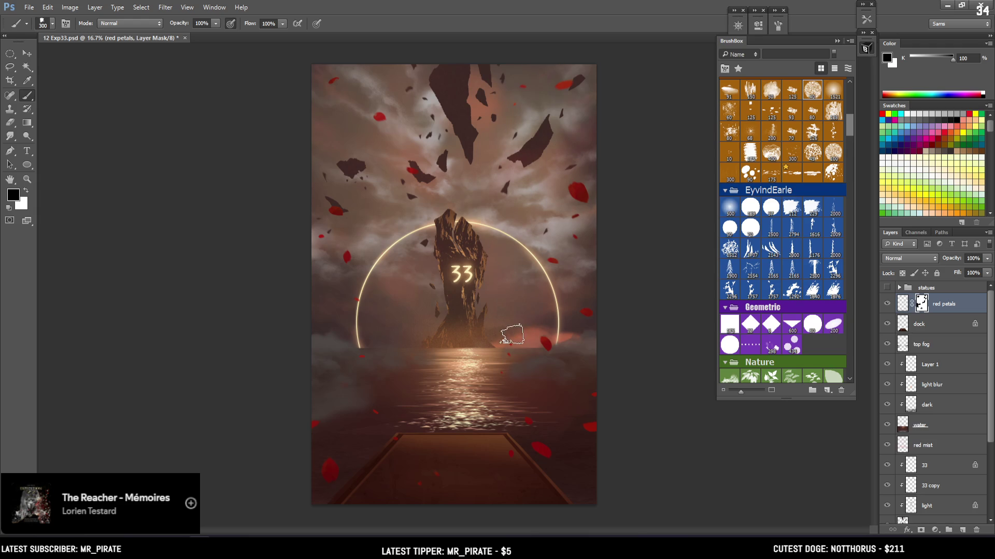
{"action": "key", "text": "bracketleft"}
{"action": "key", "text": "bracketleft"}
{"action": "key", "text": "ctrl+t"}
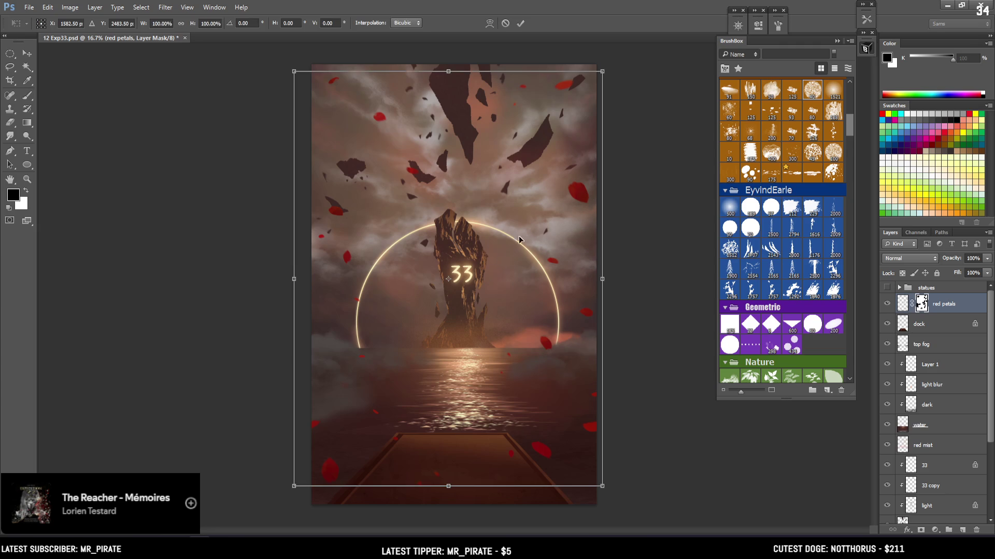
Widen the bottom of the petal mask with a Perspective transform
{"action": "right_click", "coordinate": [506, 270]}
{"action": "left_click", "coordinate": [543, 341]}
{"action": "mouse_move", "coordinate": [603, 488]}
{"action": "left_mouse_down"}
{"action": "mouse_move", "coordinate": [660, 500]}
{"action": "mouse_move", "coordinate": [645, 490]}
{"action": "left_mouse_up"}
{"action": "key", "text": "Return"}
{"action": "key", "text": "b"}
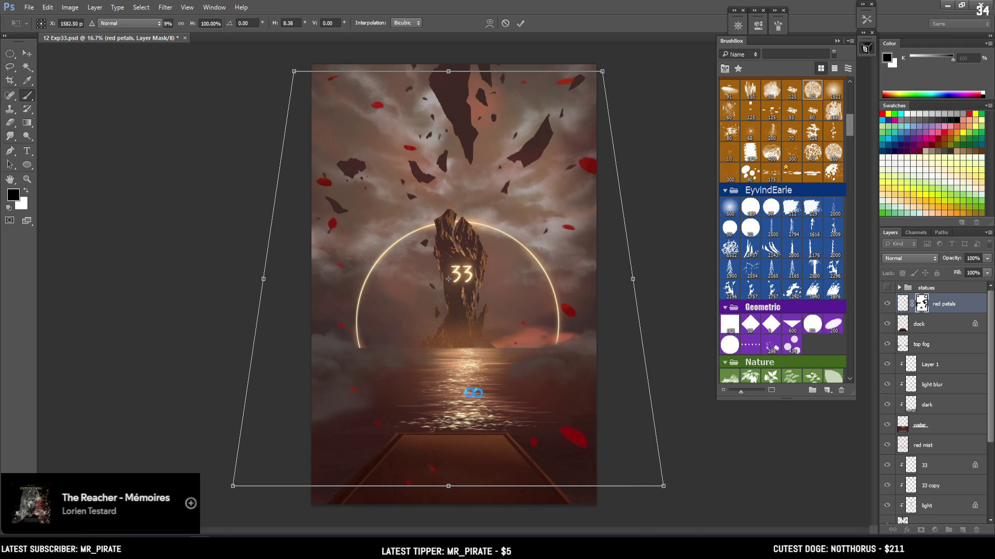
Lasso the lower-left petal cluster, shift it up and left, and rotate it into place
{"action": "key", "text": "l"}
{"action": "mouse_move", "coordinate": [397, 334]}
{"action": "left_mouse_down"}
{"action": "mouse_move", "coordinate": [313, 437]}
{"action": "mouse_move", "coordinate": [422, 399]}
{"action": "mouse_move", "coordinate": [452, 349]}
{"action": "left_mouse_up"}
{"action": "key", "text": "v"}
{"action": "mouse_move", "coordinate": [394, 399]}
{"action": "left_mouse_down"}
{"action": "mouse_move", "coordinate": [362, 379]}
{"action": "mouse_move", "coordinate": [384, 382]}
{"action": "mouse_move", "coordinate": [364, 379]}
{"action": "mouse_move", "coordinate": [387, 367]}
{"action": "left_mouse_up"}
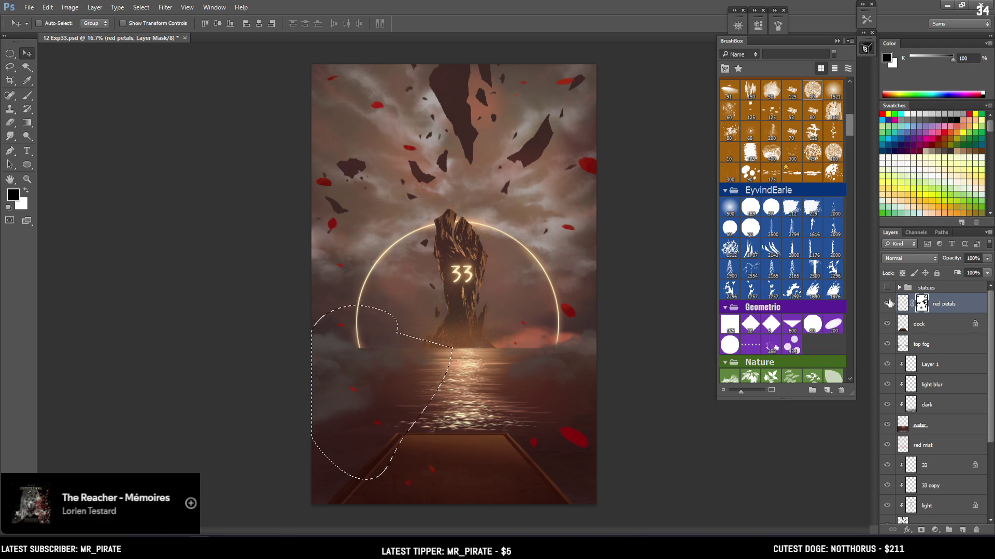
{"action": "key", "text": "ctrl+2"}
{"action": "mouse_move", "coordinate": [399, 360]}
{"action": "left_mouse_down"}
{"action": "mouse_move", "coordinate": [380, 339]}
{"action": "mouse_move", "coordinate": [397, 363]}
{"action": "mouse_move", "coordinate": [456, 282]}
{"action": "left_mouse_up"}
{"action": "key", "text": "ctrl+t"}
{"action": "left_click_drag", "start_coordinate": [356, 359], "coordinate": [376, 386]}
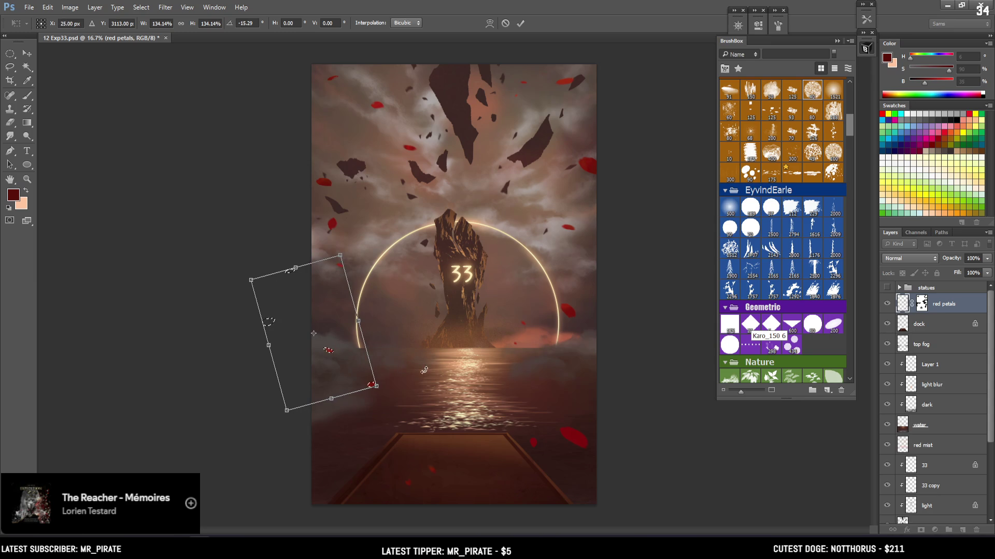
{"action": "key", "text": "Return"}
Smudge three more petals at 400 px, left of the rock and near the bottom right
{"action": "key", "text": "r"}
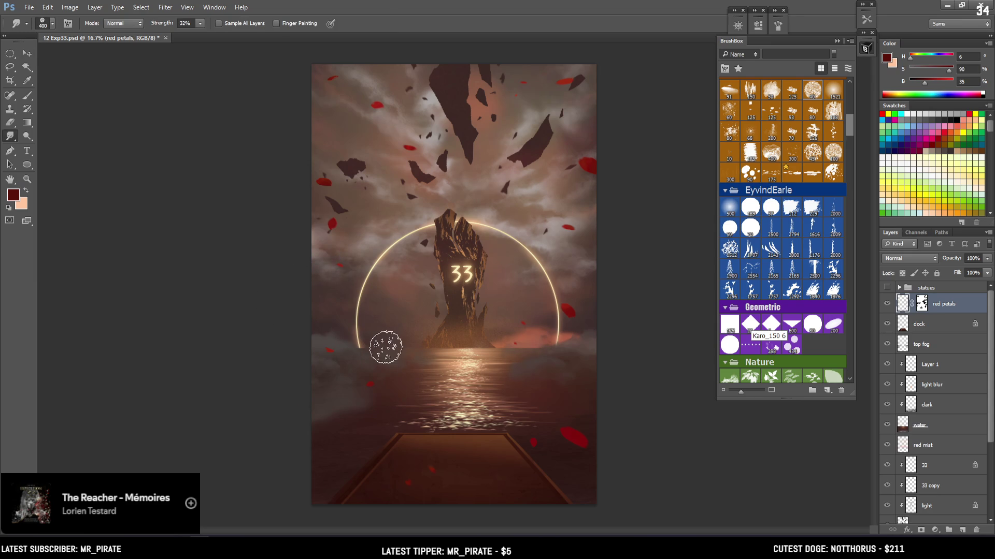
{"action": "key", "text": "bracketleft"}
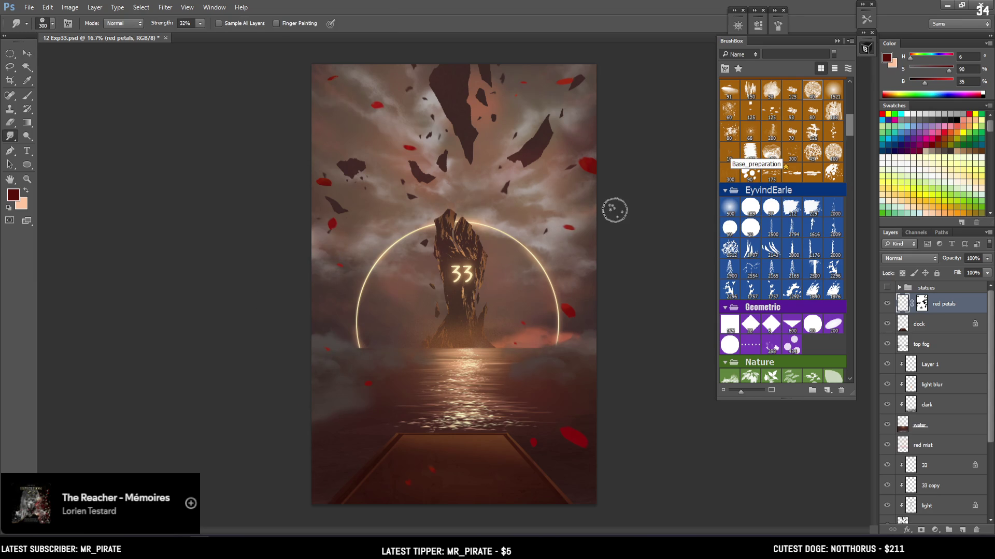
{"action": "key", "text": "bracketright"}
{"action": "left_click_drag", "start_coordinate": [383, 176], "coordinate": [349, 220]}
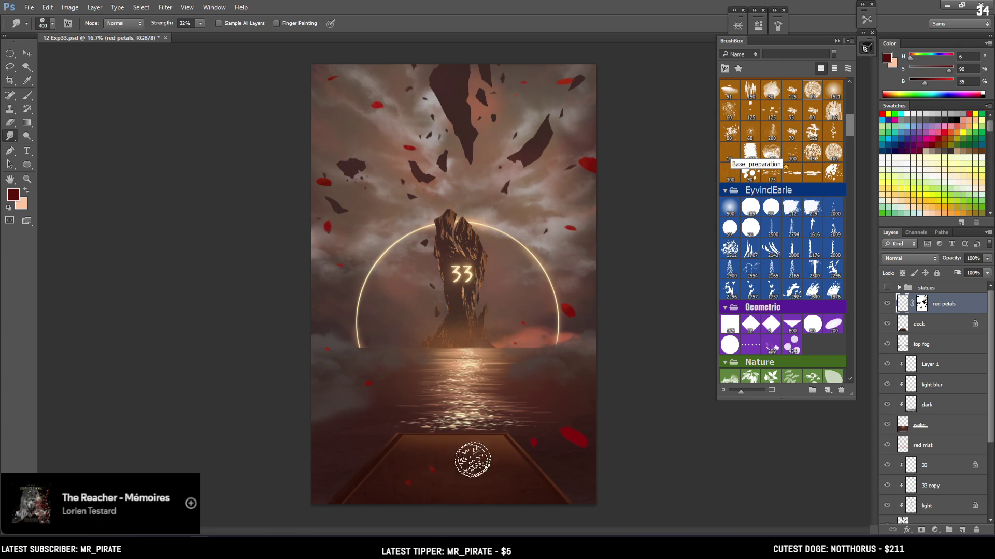
{"action": "left_click_drag", "start_coordinate": [526, 437], "coordinate": [608, 393]}
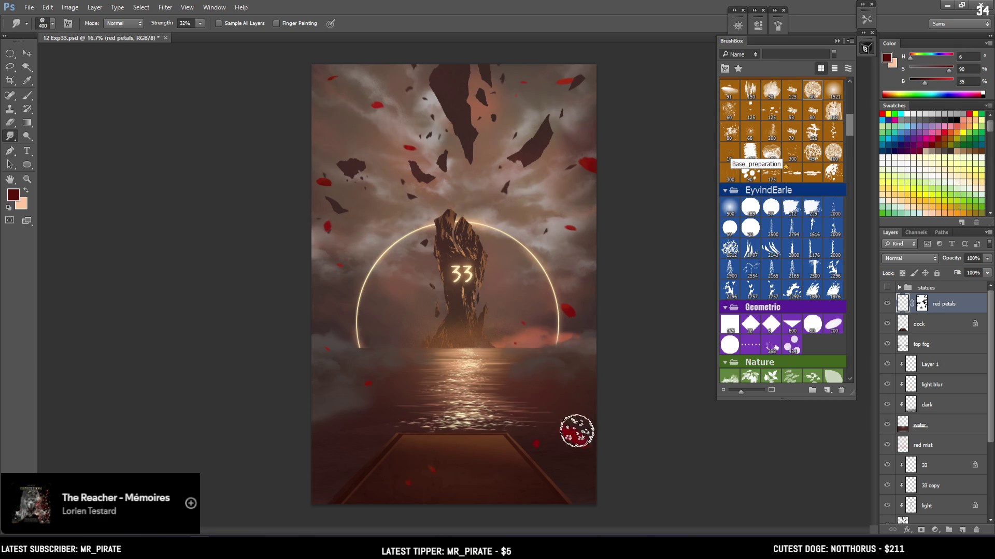
{"action": "left_click_drag", "start_coordinate": [595, 431], "coordinate": [586, 451]}
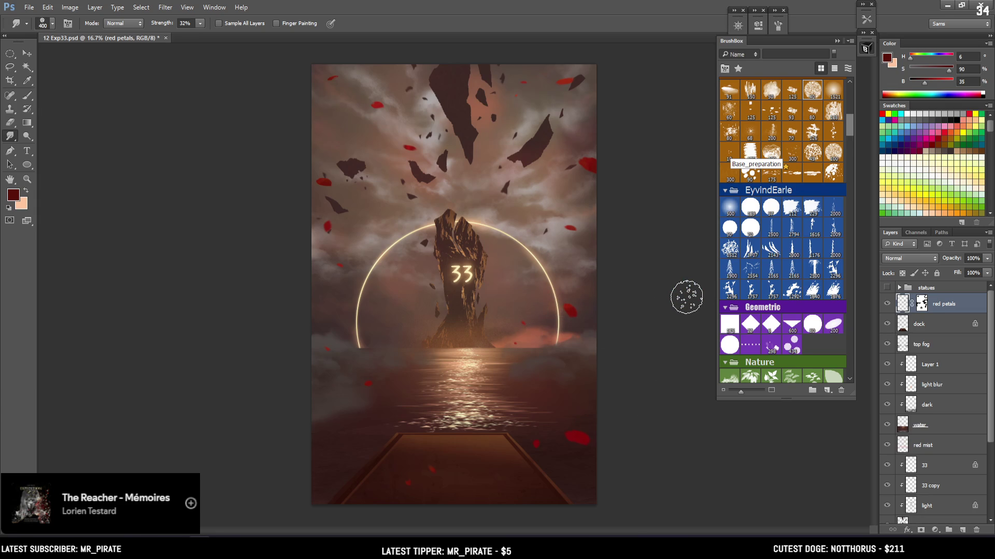
{"action": "key", "text": "ctrl+minus"}
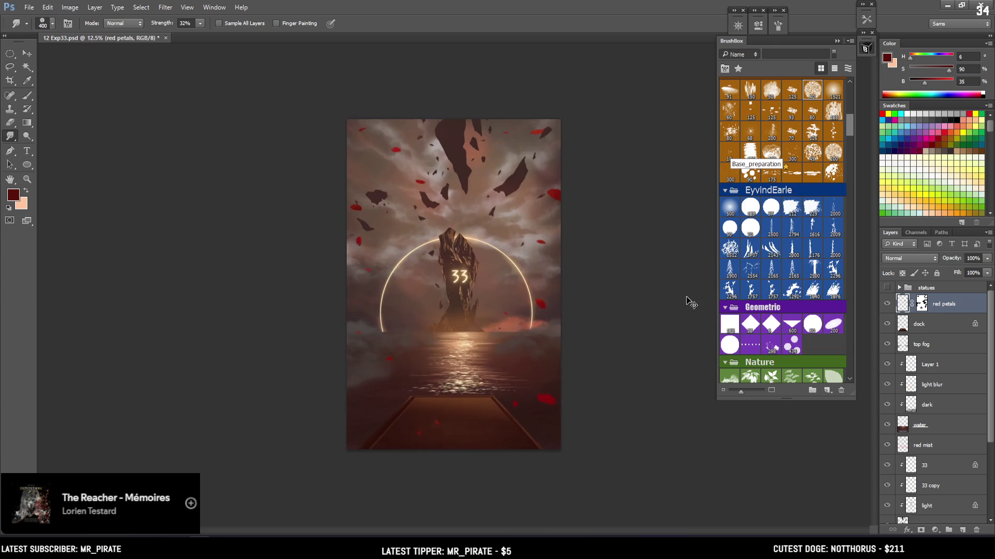
{"action": "key", "text": "ctrl+plus"}
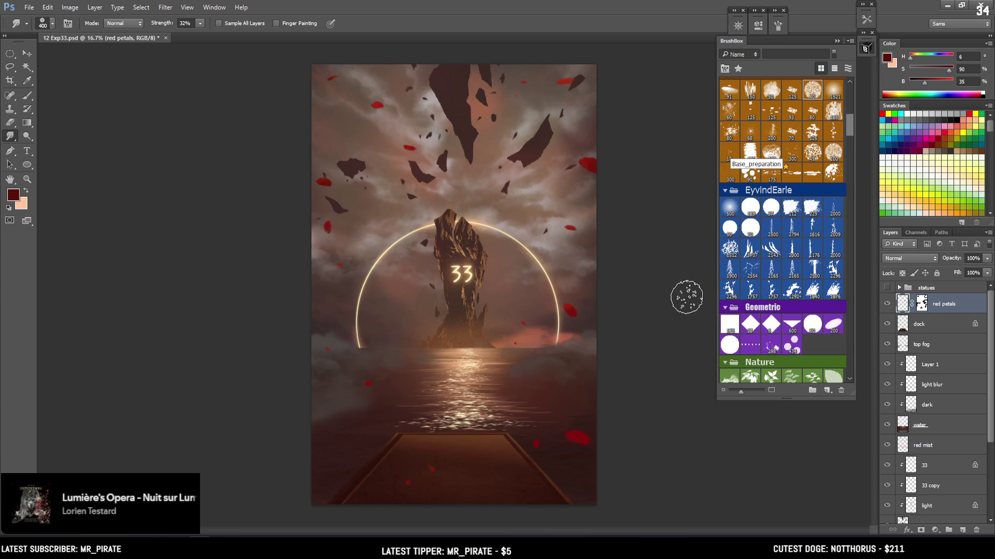
{"action": "key", "text": "ctrl+minus"}
{"action": "left_click", "coordinate": [887, 288]}
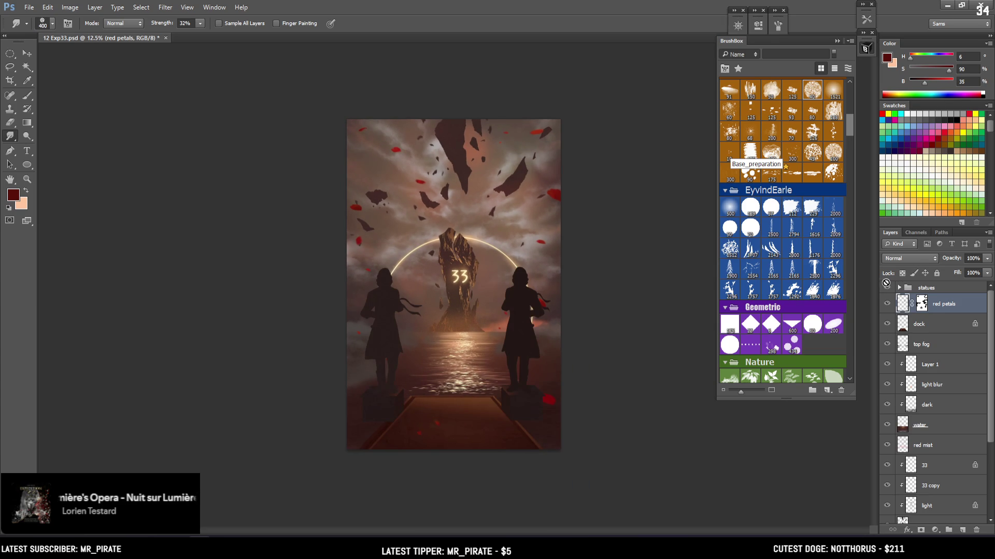
{"action": "left_click", "coordinate": [885, 286]}
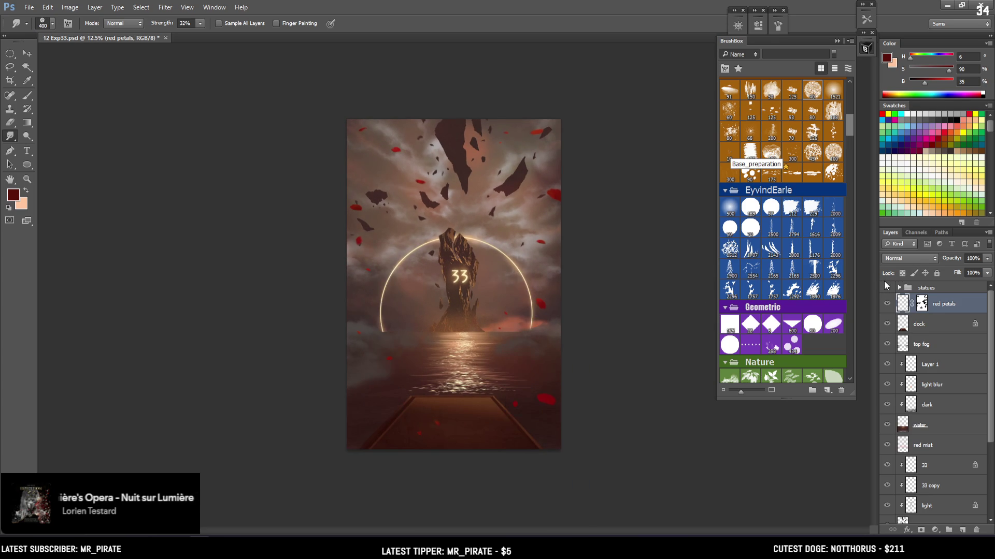
{"action": "key", "text": "ctrl+plus"}
{"action": "key", "text": "ctrl+plus"}
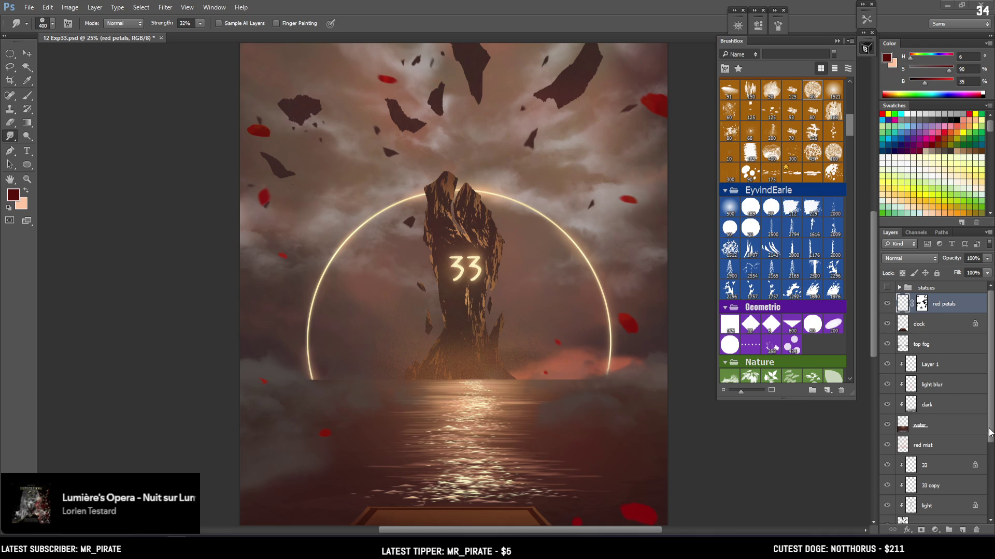
{"action": "scroll", "coordinate": [989, 433], "scroll_direction": "down", "scroll_amount": 5}
{"action": "left_click", "coordinate": [945, 459]}
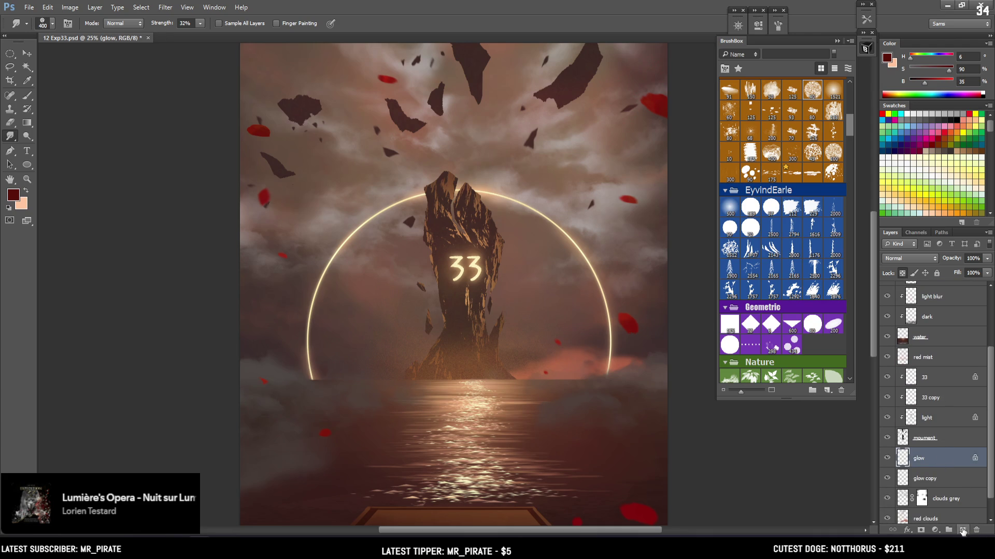
Create a new layer above glow, name it 'top clouds', and save
{"action": "left_click", "coordinate": [962, 531]}
{"action": "double_click", "coordinate": [925, 458]}
{"action": "type", "text": "top clou"}
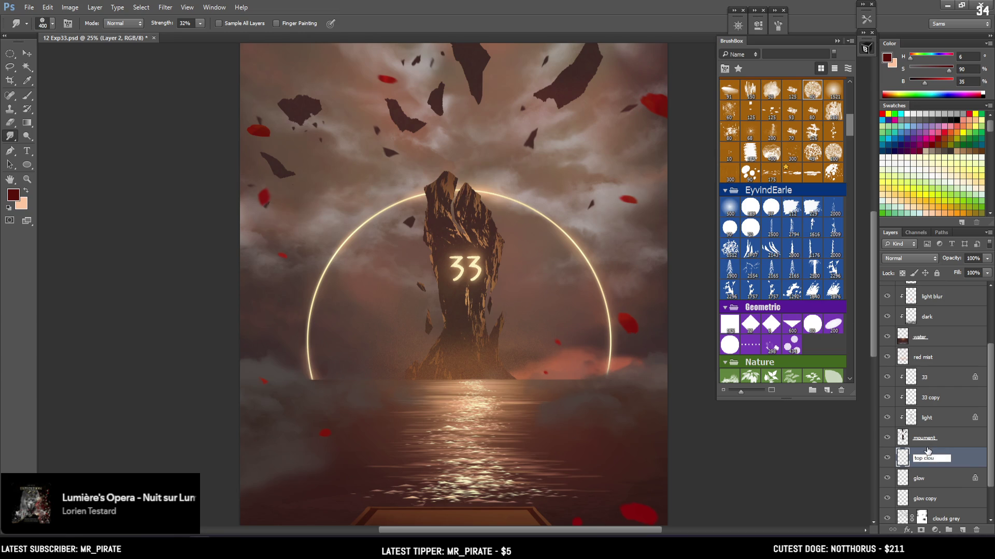
{"action": "type", "text": "ds"}
{"action": "key", "text": "Return"}
{"action": "key", "text": "ctrl+s"}
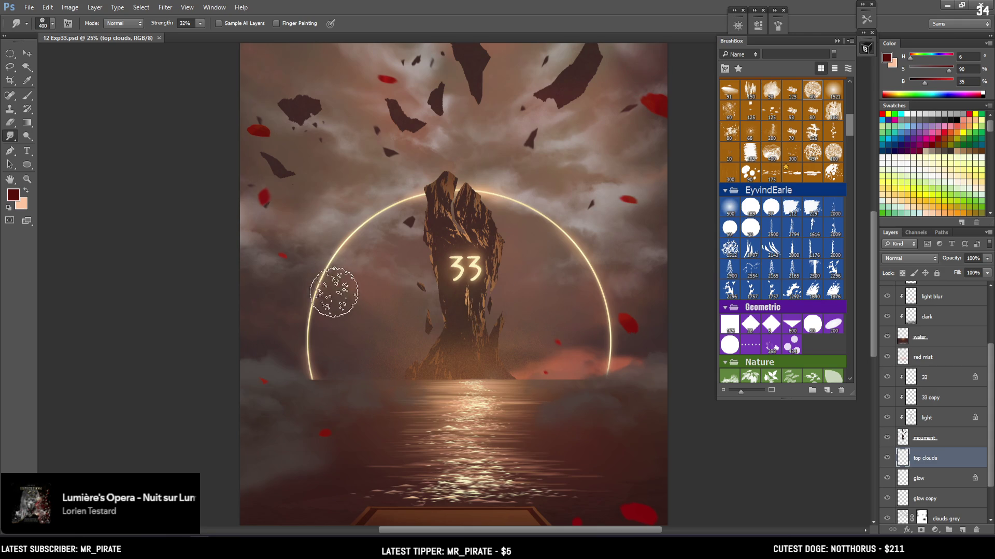
Select the Brush tool with the cloud 1 preset from BrushBox
{"action": "key", "text": "b"}
{"action": "left_click_drag", "start_coordinate": [848, 126], "coordinate": [845, 150]}
{"action": "left_click", "coordinate": [791, 204]}
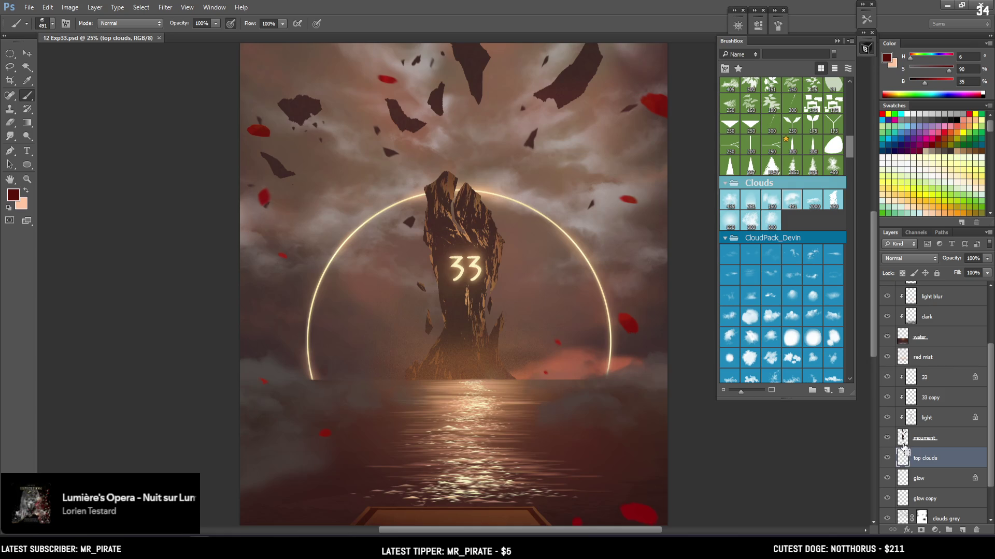
Sample sky colours and try a 200 px cloud stroke over the ring's lower left, then undo it
{"action": "key", "text": "ctrl+plus"}
{"action": "left_click", "coordinate": [285, 360], "text": "alt"}
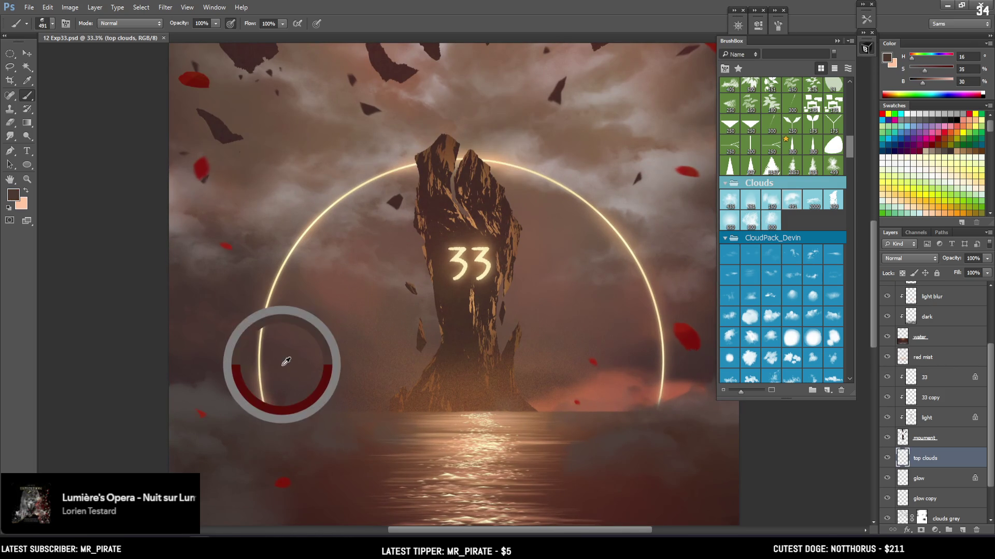
{"action": "key", "text": "2"}
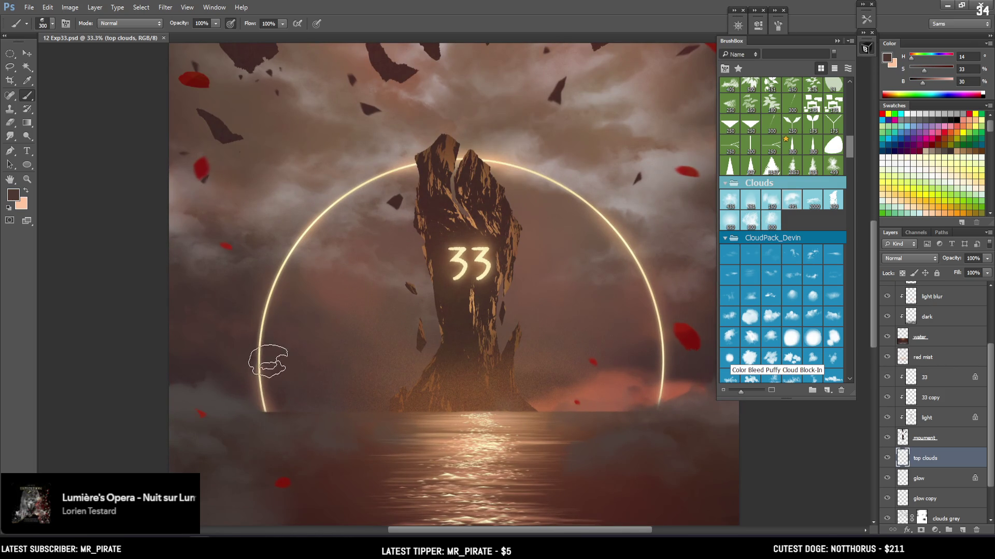
{"action": "key", "text": "bracketleft"}
{"action": "left_click", "coordinate": [245, 363], "text": "alt"}
{"action": "key", "text": "bracketleft"}
{"action": "left_click_drag", "start_coordinate": [240, 359], "coordinate": [287, 357]}
{"action": "key", "text": "ctrl+z"}
Paint a soft 300 px warm-toned cloud dimming the ring's lower left
{"action": "left_click", "coordinate": [186, 367], "text": "alt"}
{"action": "key", "text": "bracketleft"}
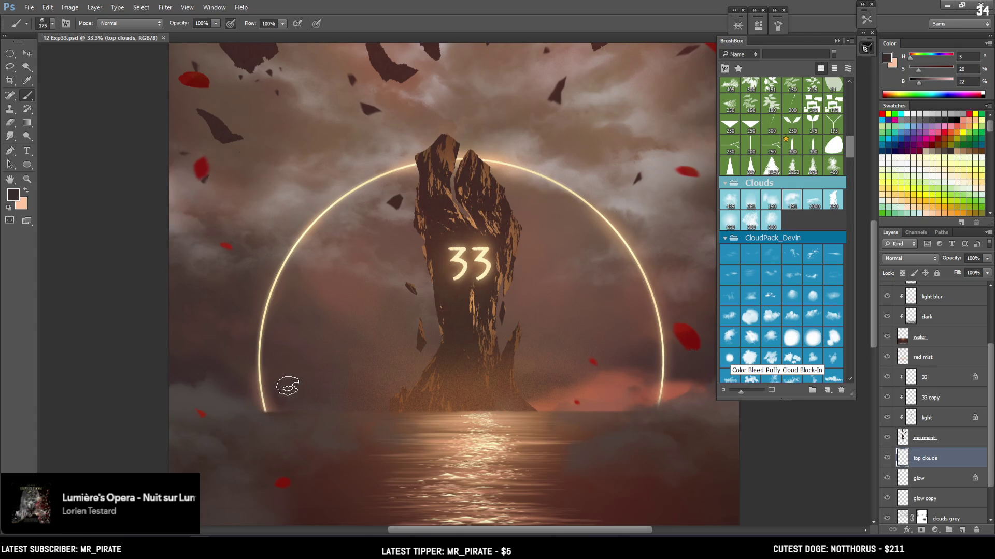
{"action": "left_click", "coordinate": [182, 370], "text": "alt"}
{"action": "key", "text": "bracketright"}
{"action": "key", "text": "bracketright"}
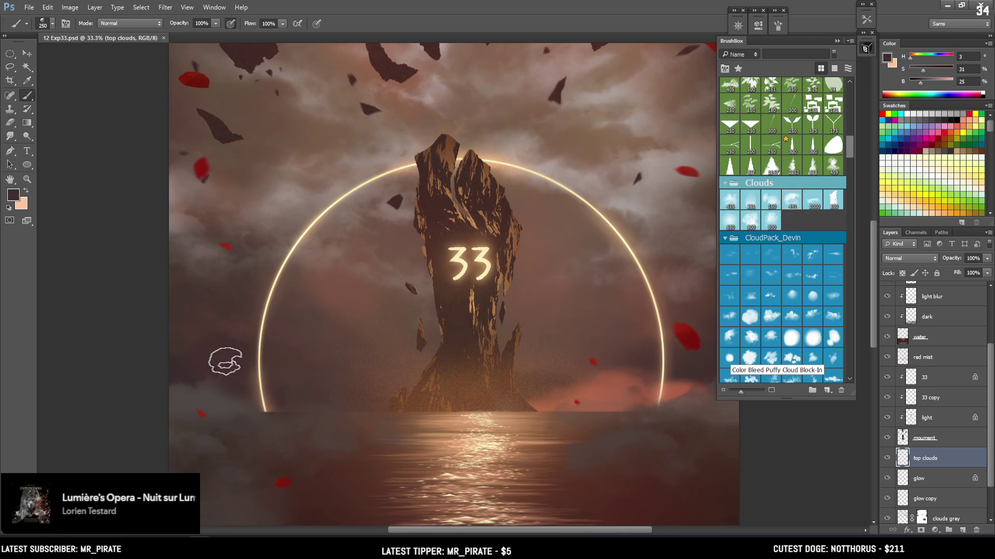
{"action": "left_click", "coordinate": [187, 361], "text": "alt"}
{"action": "key", "text": "bracketright"}
{"action": "left_click", "coordinate": [303, 377], "text": "alt"}
{"action": "left_click_drag", "start_coordinate": [278, 340], "coordinate": [277, 322]}
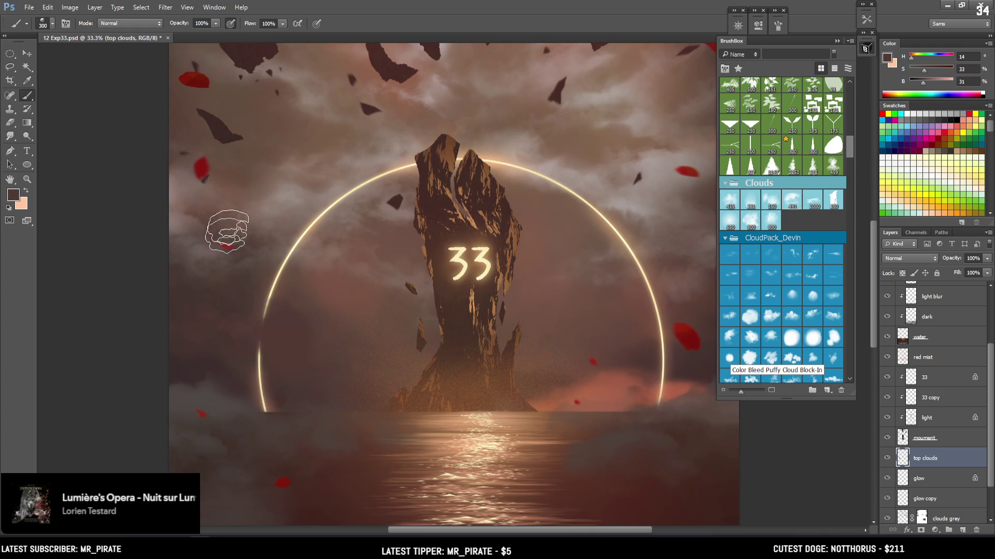
Sample darker tones near the ring and narrow the brush to 125 px
{"action": "left_click", "coordinate": [279, 334], "text": "alt"}
{"action": "key", "text": "bracketleft"}
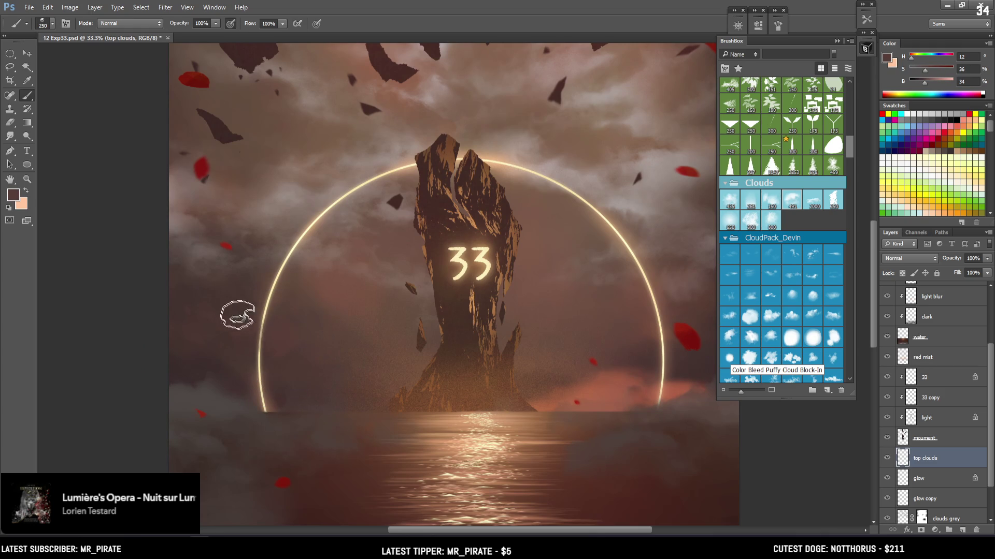
{"action": "key", "text": "bracketleft"}
{"action": "key", "text": "bracketleft"}
{"action": "key", "text": "bracketleft"}
{"action": "left_click", "coordinate": [237, 304], "text": "alt"}
{"action": "key", "text": "bracketleft"}
{"action": "left_click", "coordinate": [273, 330], "text": "alt"}
{"action": "key", "text": "e"}
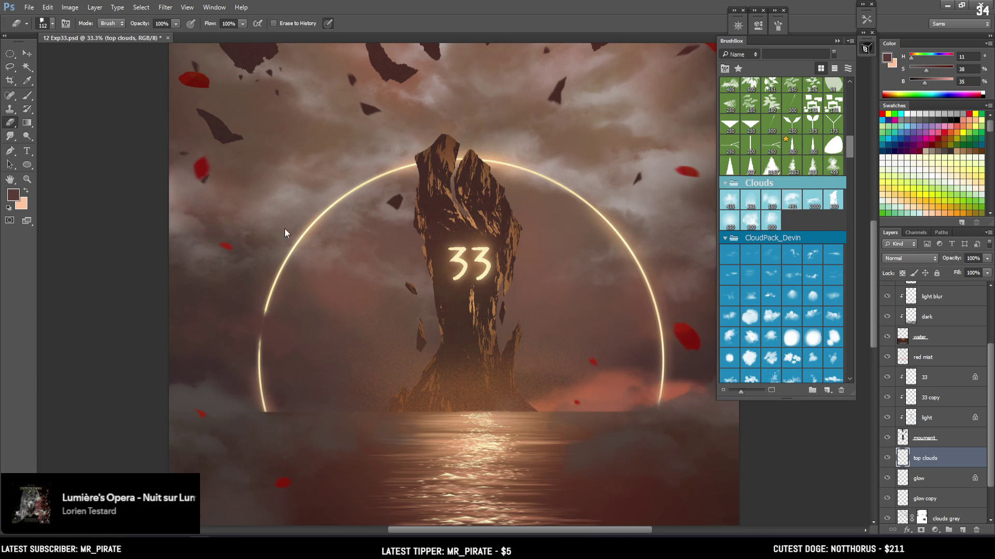
{"action": "key", "text": "b"}
Paint another sky-toned cloud stroke across the ring's lower left at 175 px
{"action": "left_click", "coordinate": [311, 347], "text": "alt"}
{"action": "mouse_move", "coordinate": [315, 344]}
{"action": "left_mouse_down"}
{"action": "mouse_move", "coordinate": [284, 355]}
{"action": "mouse_move", "coordinate": [267, 340]}
{"action": "left_mouse_up"}
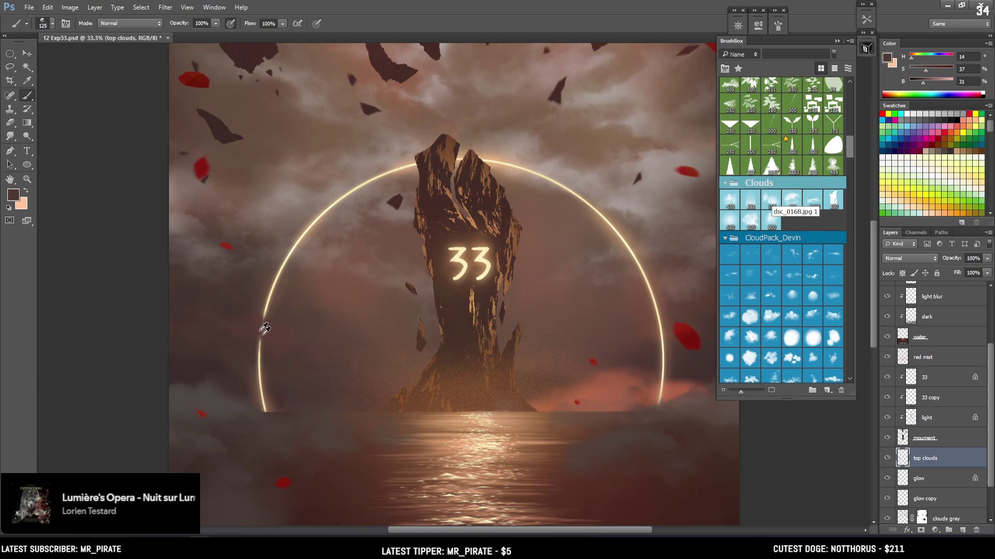
{"action": "left_click", "coordinate": [231, 297], "text": "alt"}
{"action": "key", "text": "bracketright"}
{"action": "key", "text": "bracketright"}
{"action": "key", "text": "e"}
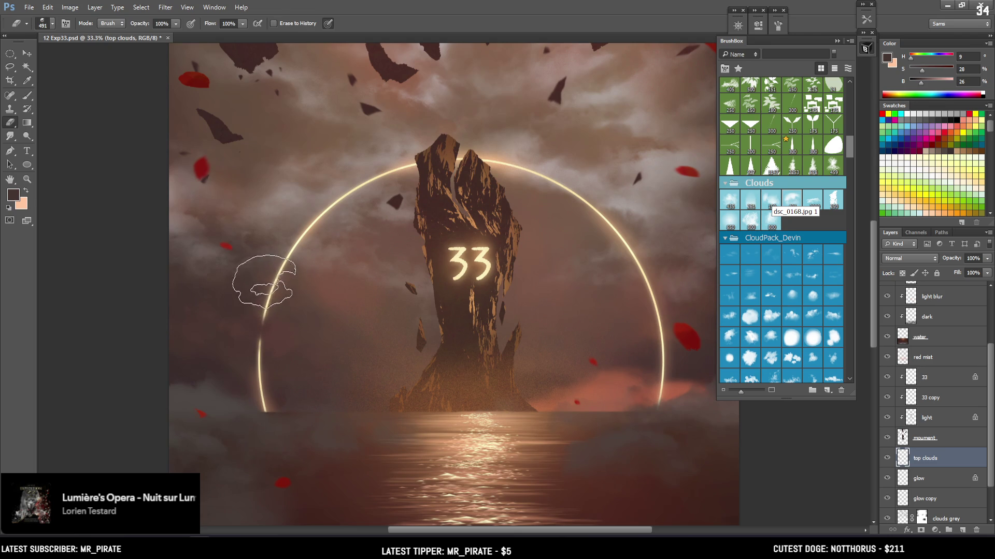
{"action": "key", "text": "b"}
Try a dark 200 px cloud stroke over the ring and undo it
{"action": "left_click_drag", "start_coordinate": [516, 279], "coordinate": [417, 250]}
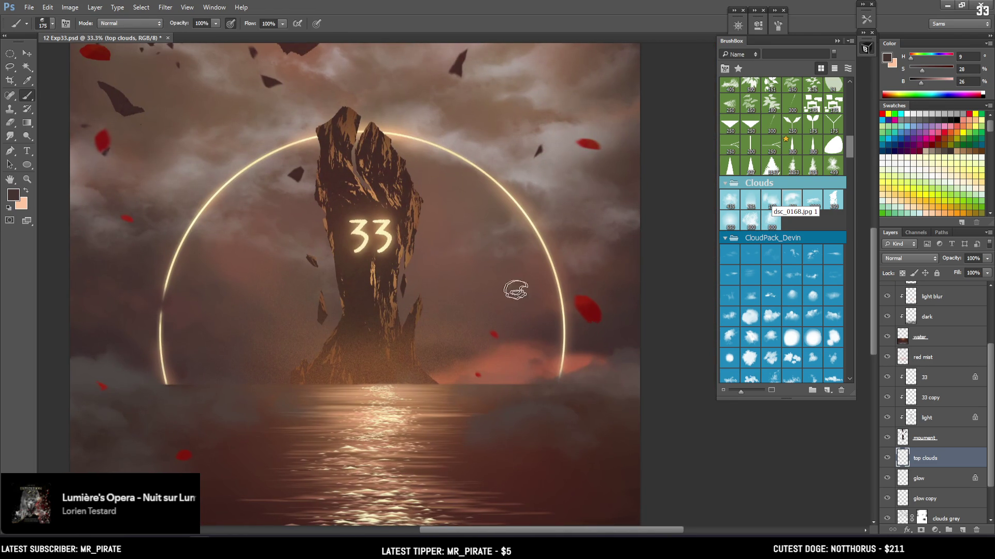
{"action": "left_click", "coordinate": [580, 337], "text": "alt"}
{"action": "key", "text": "bracketright"}
{"action": "left_click_drag", "start_coordinate": [582, 324], "coordinate": [562, 319]}
{"action": "scroll", "coordinate": [637, 195], "scroll_direction": "down", "scroll_amount": 2}
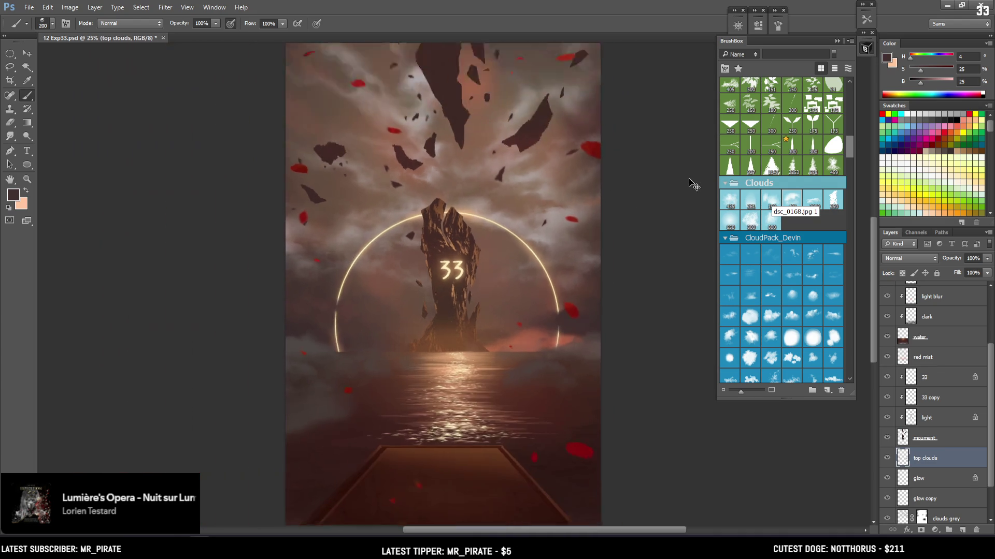
{"action": "scroll", "coordinate": [529, 282], "scroll_direction": "up", "scroll_amount": 1}
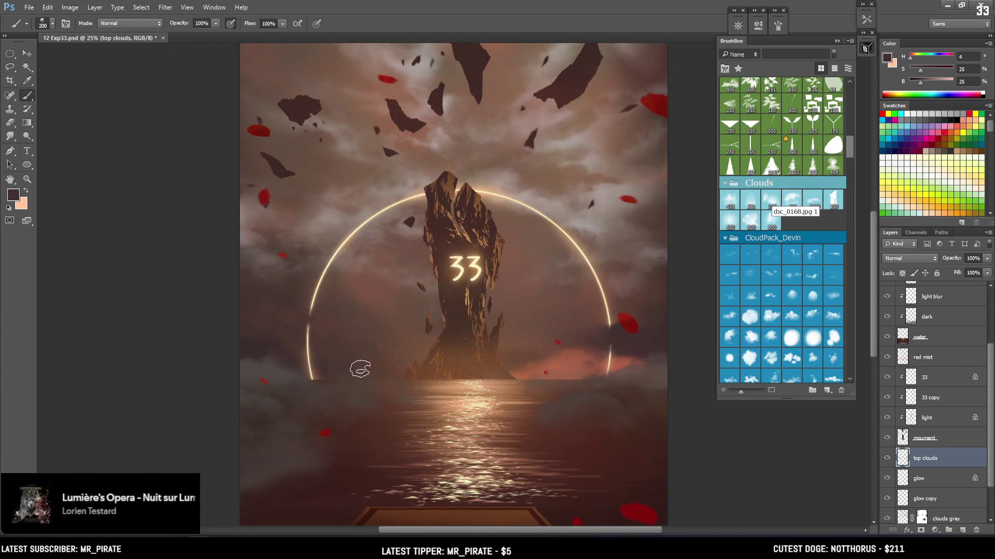
{"action": "key", "text": "ctrl+z"}
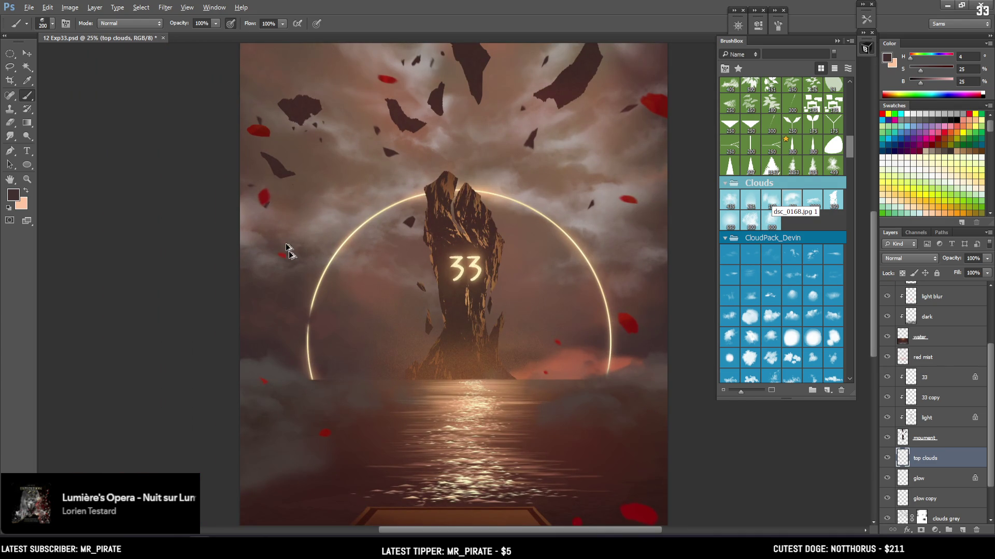
{"action": "scroll", "coordinate": [319, 272], "scroll_direction": "up", "scroll_amount": 2}
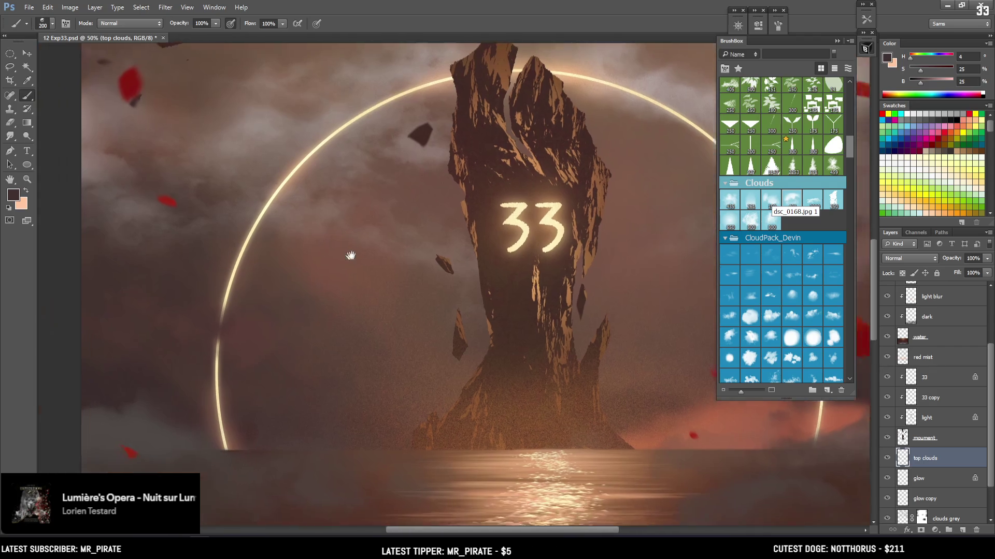
Sample several sky colours while shrinking the brush to 90 px for finer cloud detail
{"action": "left_click", "coordinate": [233, 303], "text": "alt"}
{"action": "key", "text": "e"}
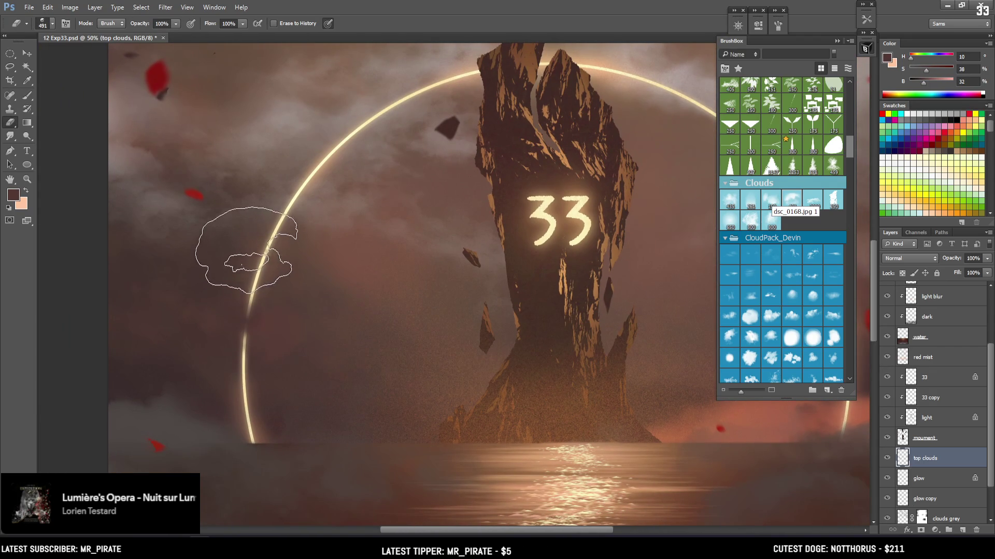
{"action": "key", "text": "b"}
{"action": "left_click", "coordinate": [213, 318], "text": "alt"}
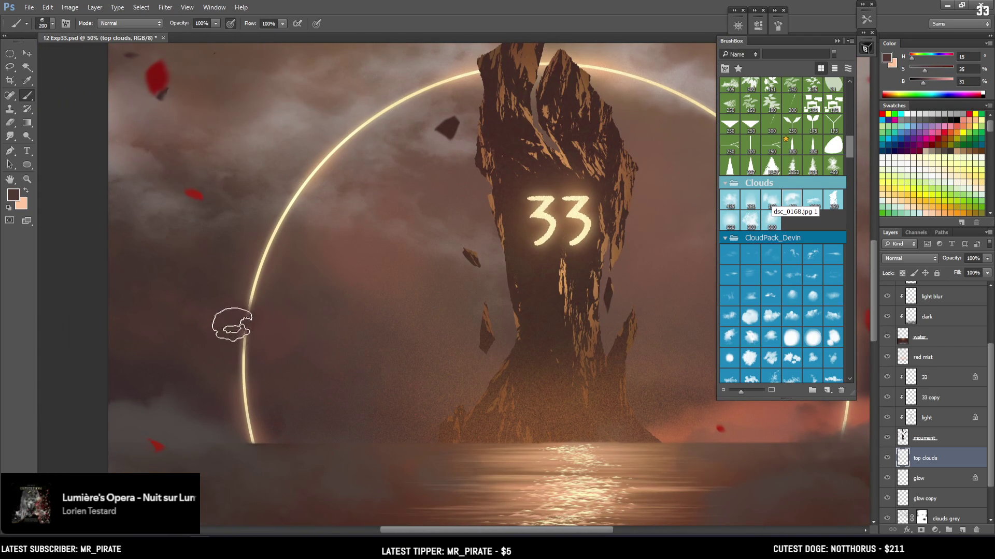
{"action": "key", "text": "bracketleft"}
{"action": "key", "text": "bracketleft"}
{"action": "left_click", "coordinate": [253, 321], "text": "alt"}
{"action": "key", "text": "bracketleft"}
{"action": "key", "text": "bracketleft"}
{"action": "left_click", "coordinate": [227, 306], "text": "alt"}
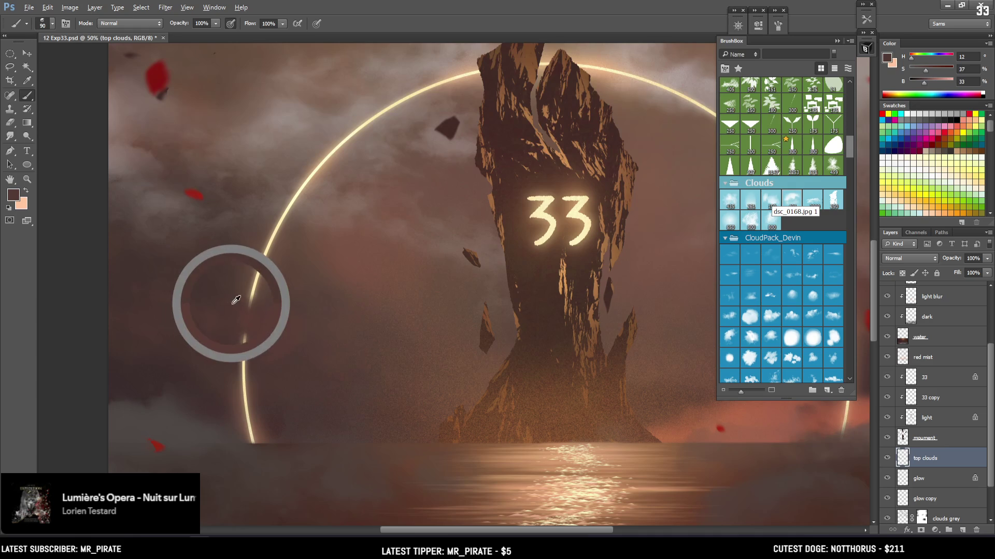
{"action": "left_click", "coordinate": [227, 317], "text": "alt"}
Sample darker, muted sky tones with the brush growing to 150 px, then view the whole poster
{"action": "key", "text": "bracketright"}
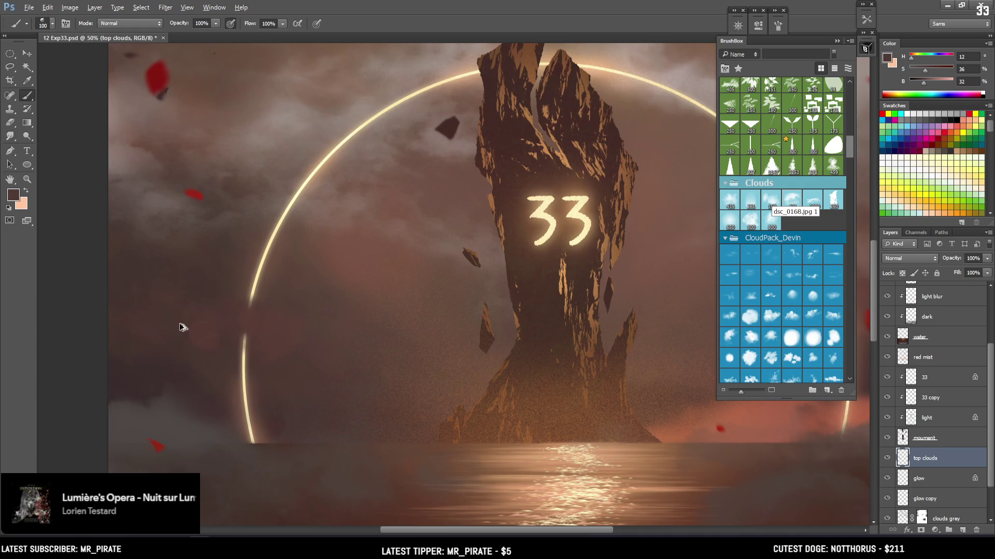
{"action": "left_click", "coordinate": [202, 341], "text": "alt"}
{"action": "key", "text": "bracketright"}
{"action": "left_click", "coordinate": [181, 368], "text": "alt"}
{"action": "key", "text": "bracketright"}
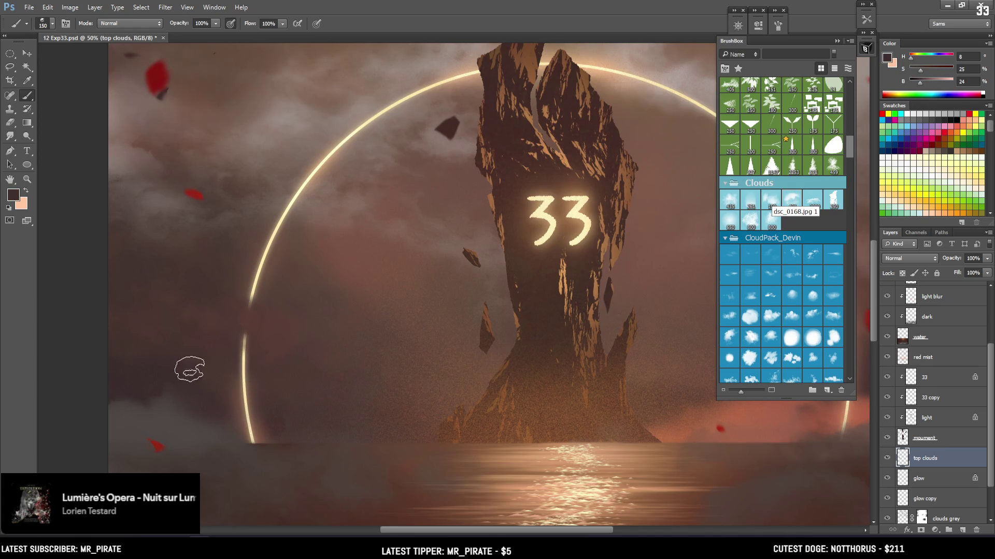
{"action": "key", "text": "ctrl+minus"}
{"action": "key", "text": "ctrl+minus"}
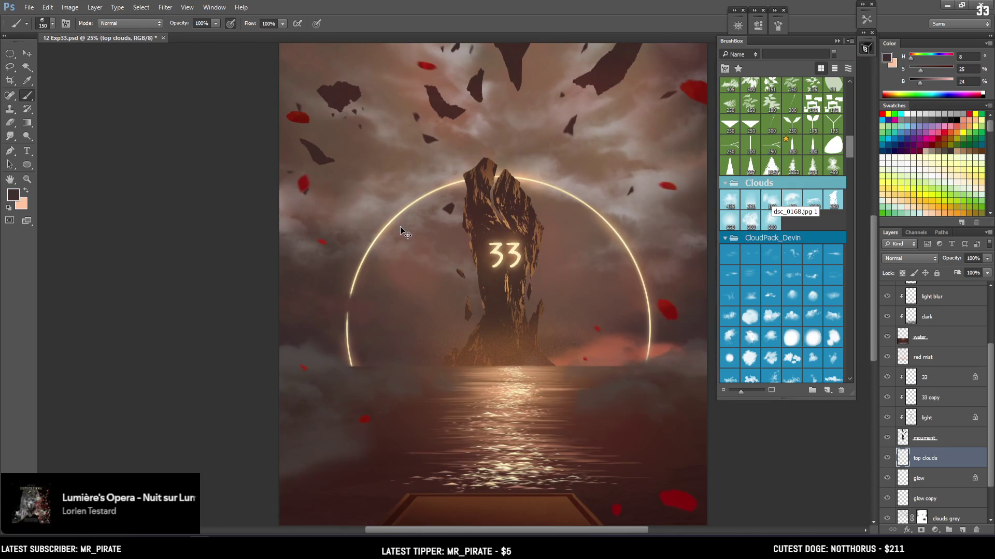
{"action": "key", "text": "ctrl+minus"}
{"action": "key", "text": "ctrl+minus"}
{"action": "key", "text": "ctrl+plus"}
{"action": "key", "text": "ctrl+plus"}
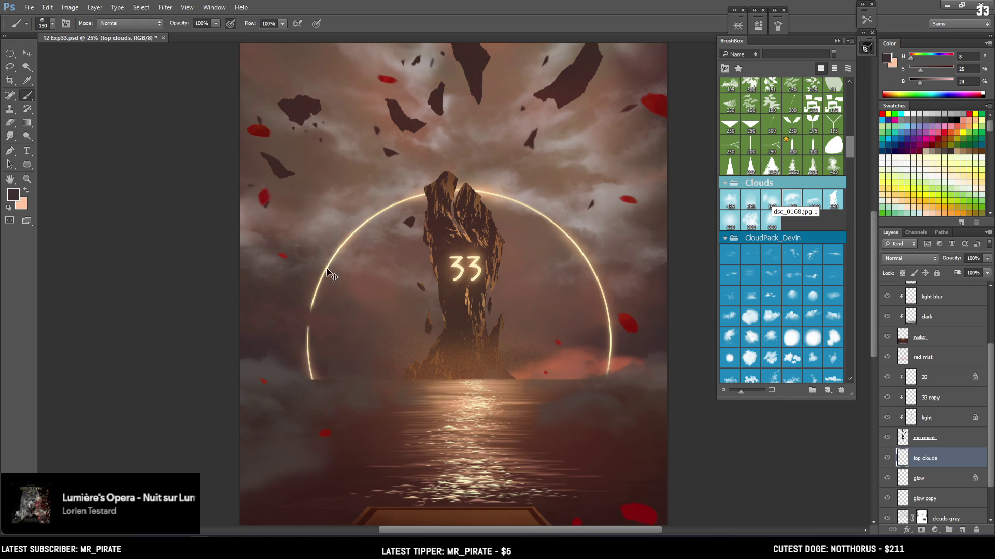
Sample pale and reddish sky colours and dab a dark reddish cloud over the ring's upper left
{"action": "key", "text": "ctrl+plus"}
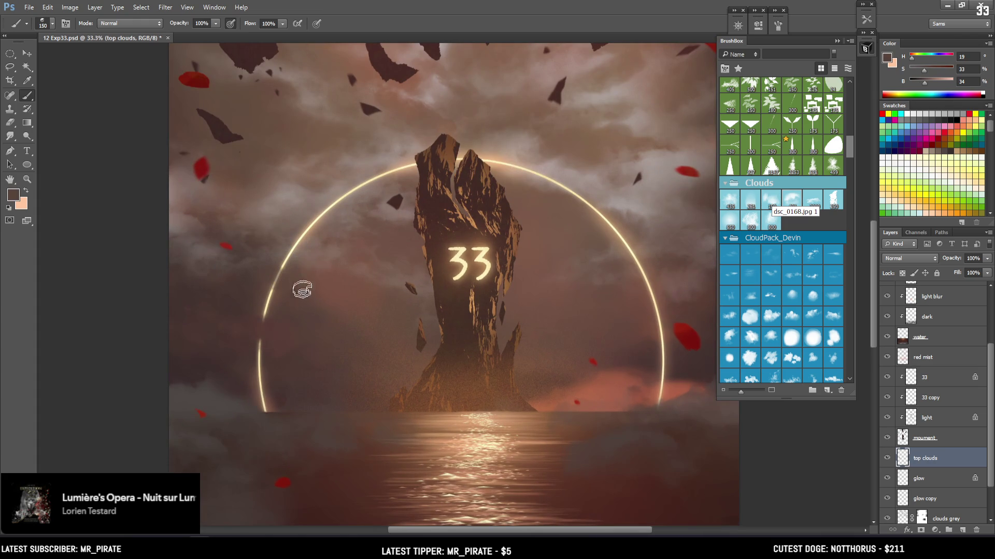
{"action": "left_click", "coordinate": [290, 218], "text": "alt"}
{"action": "left_click_drag", "start_coordinate": [290, 218], "coordinate": [306, 192]}
{"action": "left_click", "coordinate": [351, 243], "text": "alt"}
{"action": "left_click", "coordinate": [338, 217]}
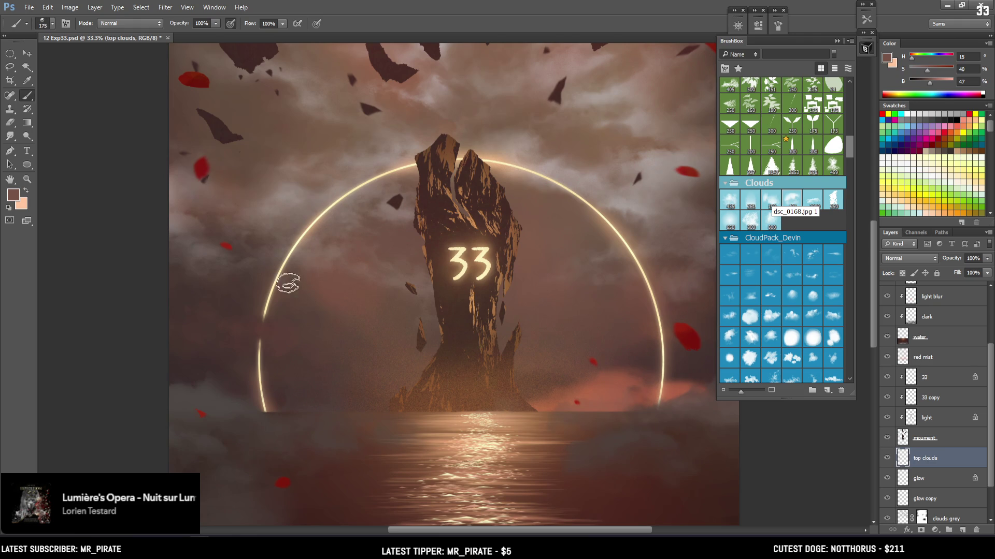
{"action": "key", "text": "bracketright"}
{"action": "left_click", "coordinate": [309, 280], "text": "alt"}
Refine the cloud over the ring's left arc, alternating brush and eraser with sampled sky tones
{"action": "key", "text": "e"}
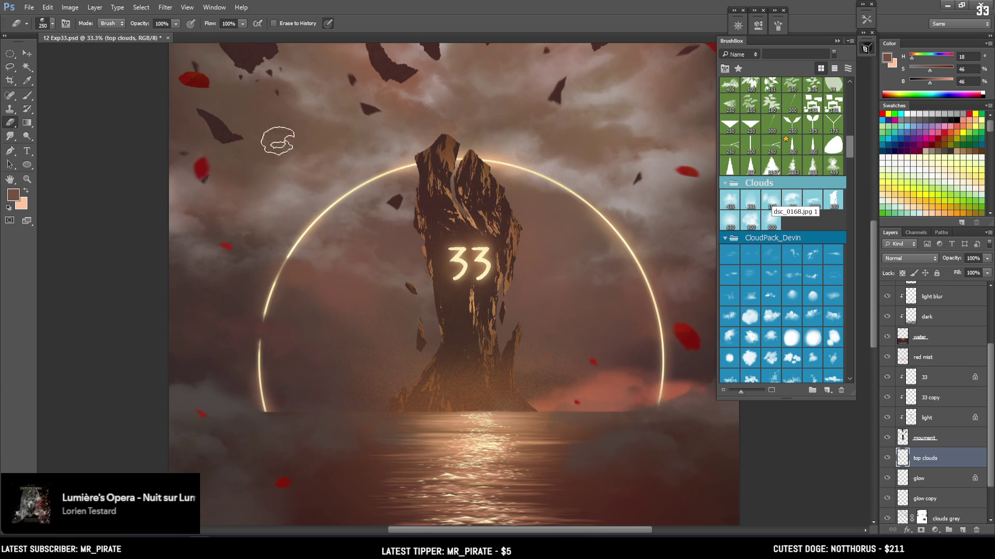
{"action": "key", "text": "b"}
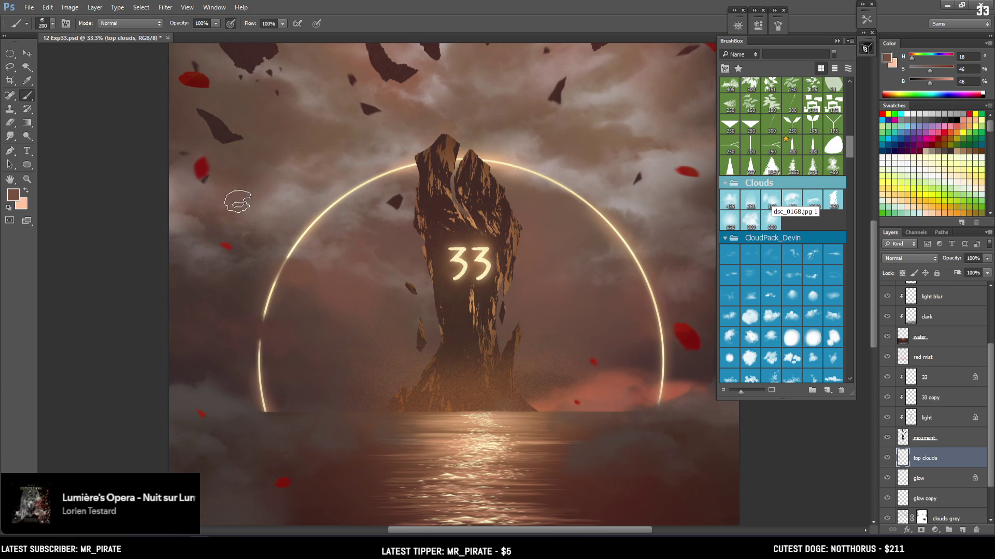
{"action": "key", "text": "e"}
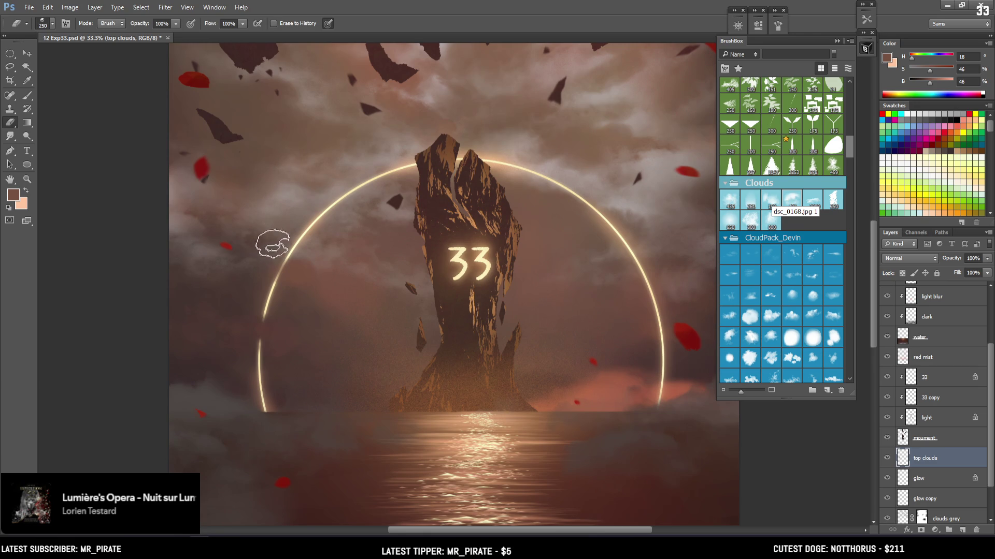
{"action": "key", "text": "b"}
{"action": "left_click", "coordinate": [266, 275], "text": "alt"}
{"action": "left_click", "coordinate": [247, 285], "text": "alt"}
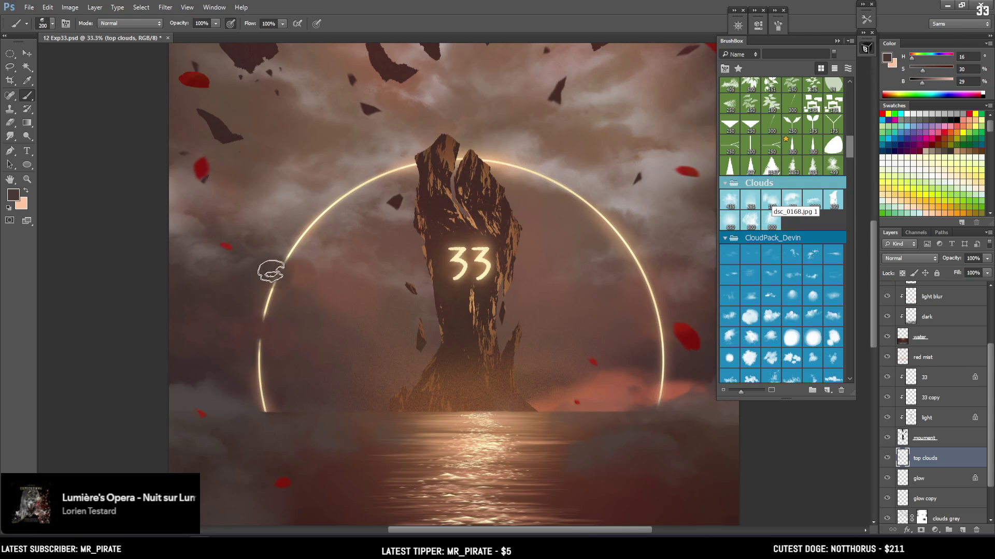
{"action": "key", "text": "e"}
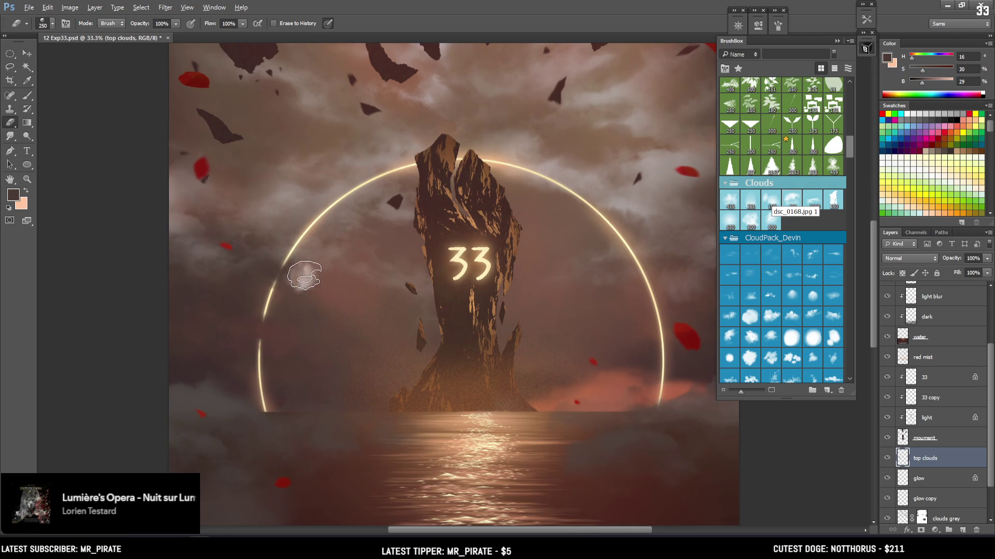
{"action": "key", "text": "b"}
Sample warmer and darker cloud tones beside the ring, touching up with the eraser
{"action": "left_click", "coordinate": [296, 279], "text": "alt"}
{"action": "left_click", "coordinate": [276, 282], "text": "alt"}
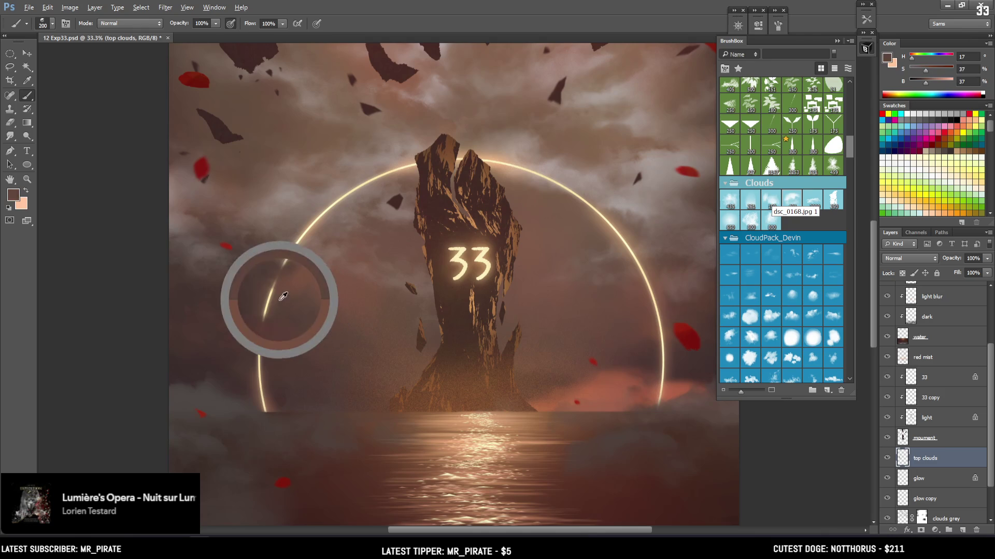
{"action": "key", "text": "e"}
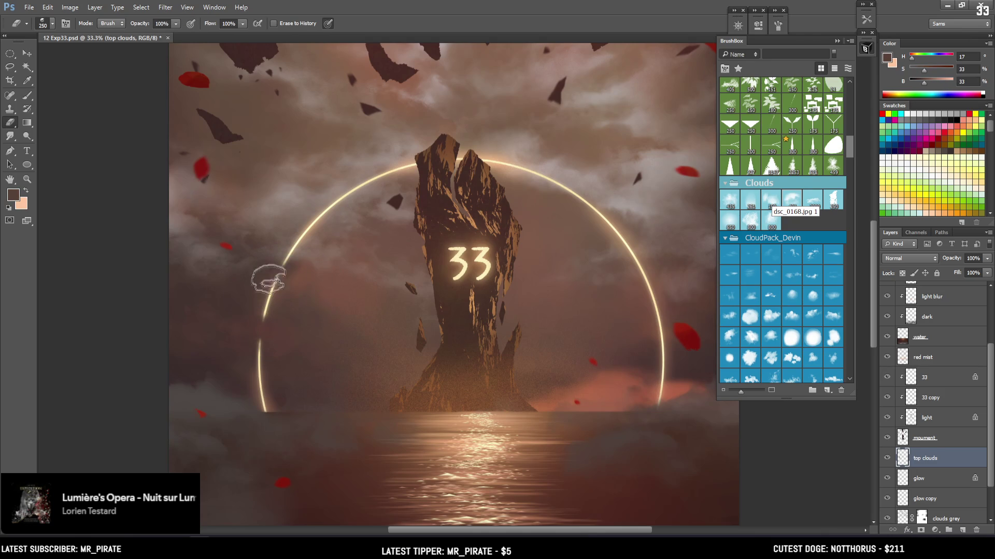
{"action": "key", "text": "b"}
{"action": "left_click", "coordinate": [295, 274], "text": "alt"}
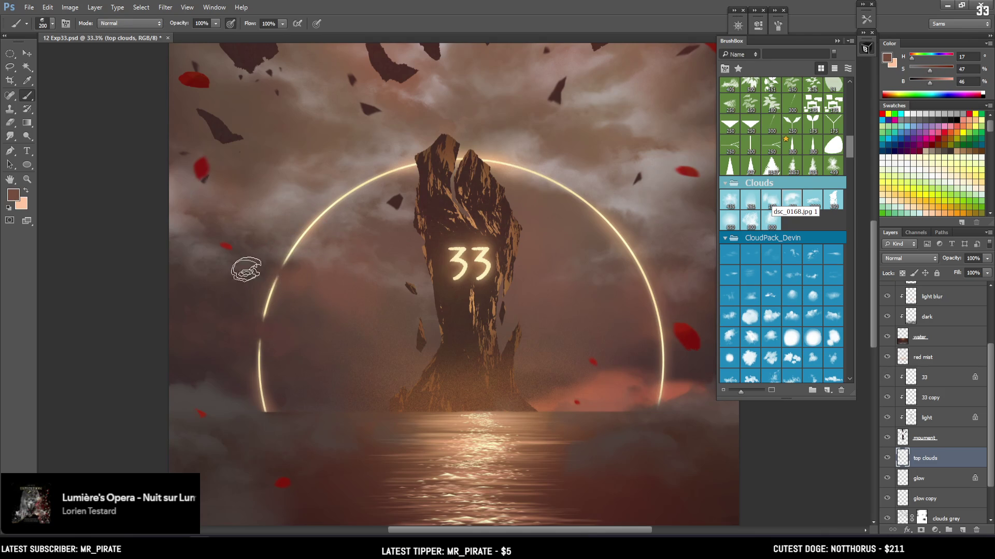
{"action": "left_click", "coordinate": [267, 265], "text": "alt"}
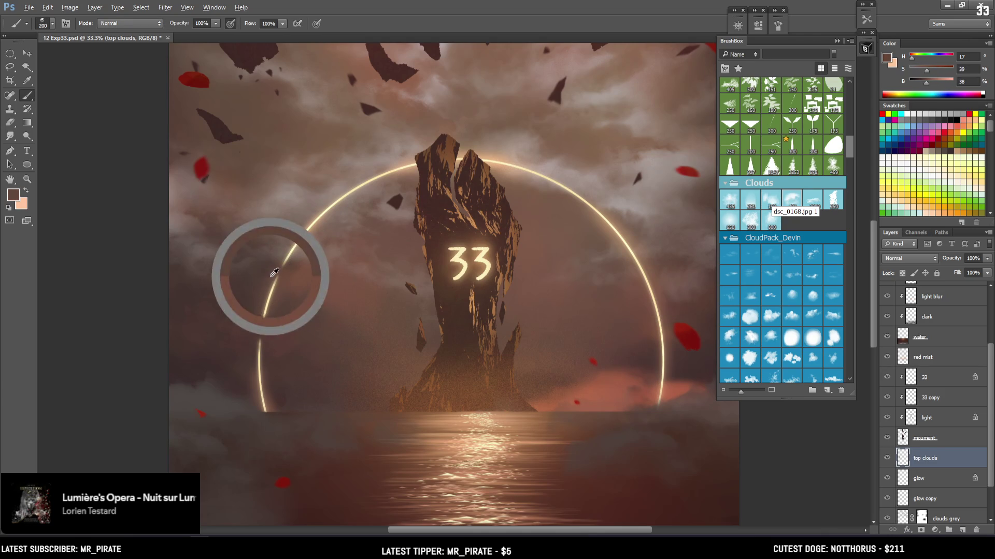
{"action": "left_click", "coordinate": [285, 264], "text": "alt"}
Shrink the brush and sample nearby lighter cloud colours along the ring's left side
{"action": "key", "text": "bracketleft"}
{"action": "key", "text": "bracketleft"}
{"action": "key", "text": "bracketleft"}
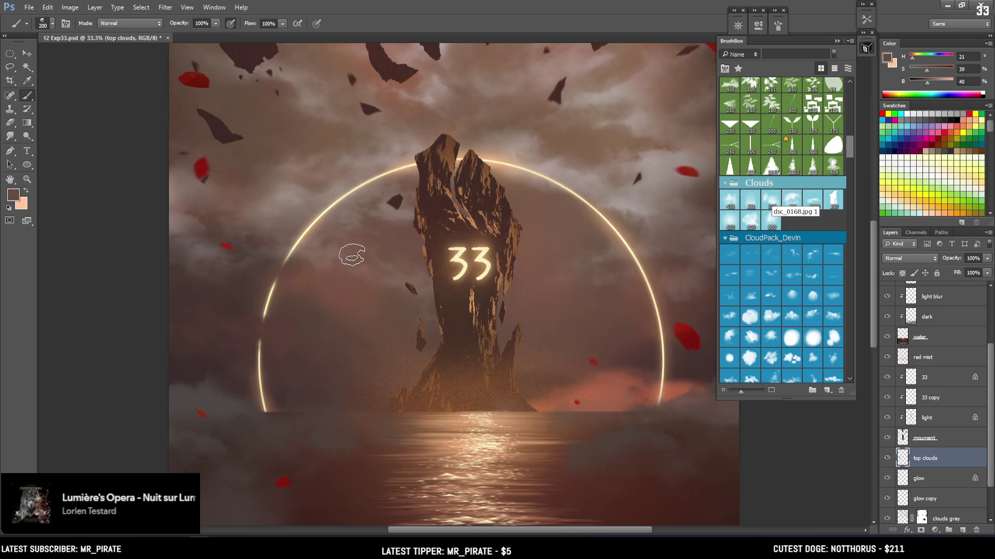
{"action": "left_click_drag", "start_coordinate": [323, 255], "coordinate": [250, 252]}
{"action": "key", "text": "bracketleft"}
{"action": "key", "text": "bracketleft"}
{"action": "left_click", "coordinate": [210, 261], "text": "alt"}
{"action": "key", "text": "bracketleft"}
{"action": "left_click", "coordinate": [237, 235], "text": "alt"}
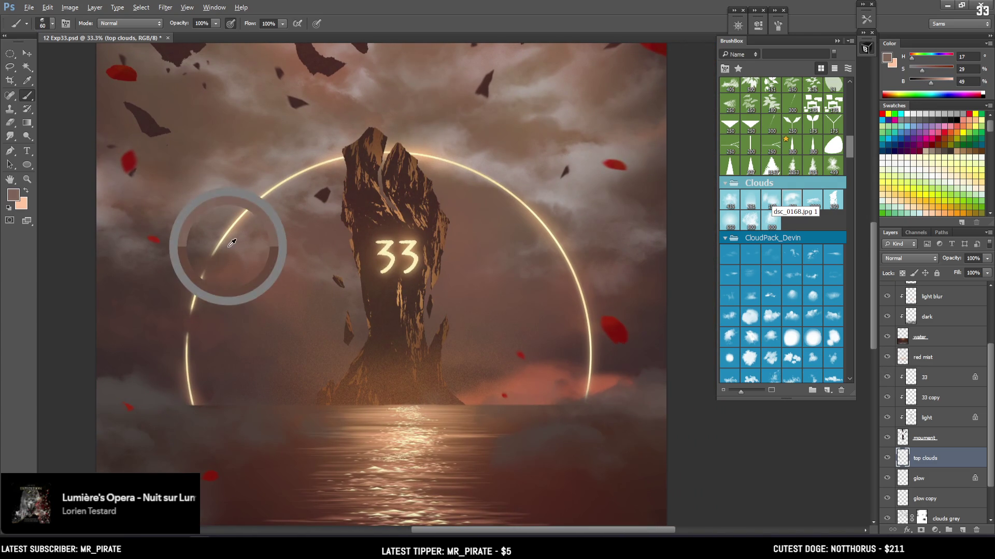
Paint sampled cloud tones over the ring's upper right arc, gradually enlarging the brush
{"action": "mouse_move", "coordinate": [341, 218]}
{"action": "left_mouse_down"}
{"action": "mouse_move", "coordinate": [262, 228]}
{"action": "mouse_move", "coordinate": [264, 253]}
{"action": "mouse_move", "coordinate": [296, 132]}
{"action": "mouse_move", "coordinate": [289, 246]}
{"action": "mouse_move", "coordinate": [296, 210]}
{"action": "left_mouse_up"}
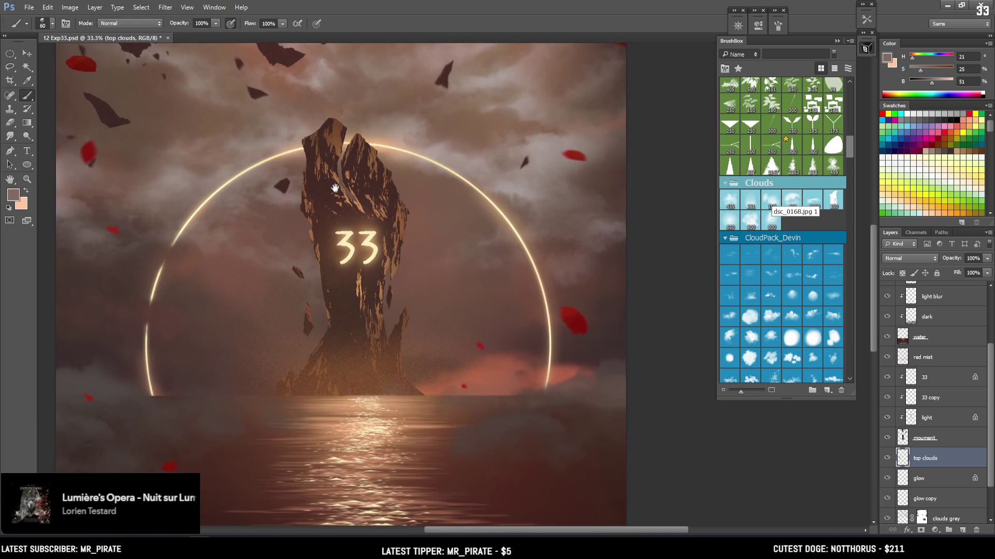
{"action": "left_click", "coordinate": [523, 272], "text": "alt"}
{"action": "key", "text": "bracketright"}
{"action": "left_click", "coordinate": [527, 268], "text": "alt"}
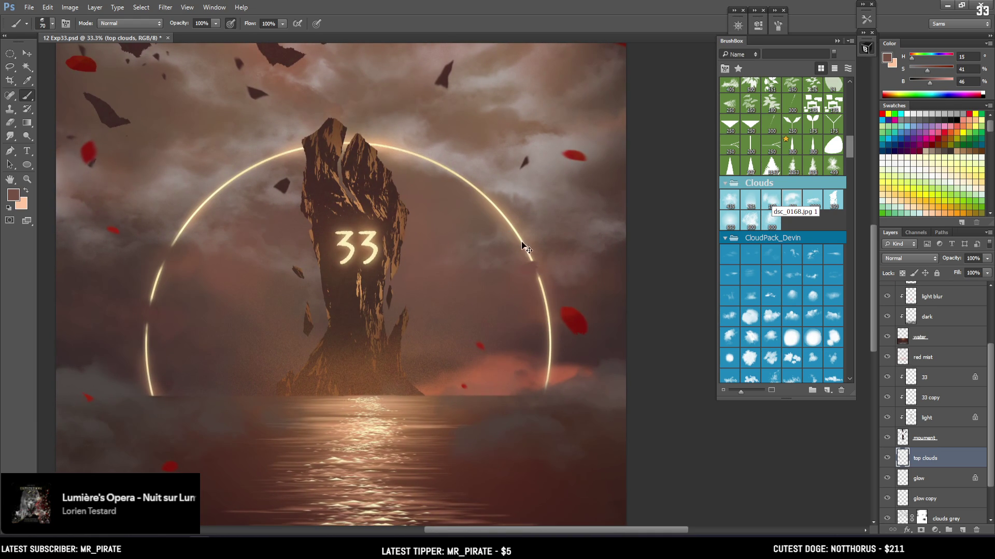
{"action": "left_click", "coordinate": [527, 271], "text": "alt"}
{"action": "left_click", "coordinate": [555, 267], "text": "alt"}
{"action": "key", "text": "bracketright"}
{"action": "left_click", "coordinate": [536, 273], "text": "alt"}
{"action": "left_click", "coordinate": [523, 278], "text": "alt"}
{"action": "key", "text": "bracketright"}
{"action": "key", "text": "bracketleft"}
{"action": "left_click", "coordinate": [476, 207], "text": "alt"}
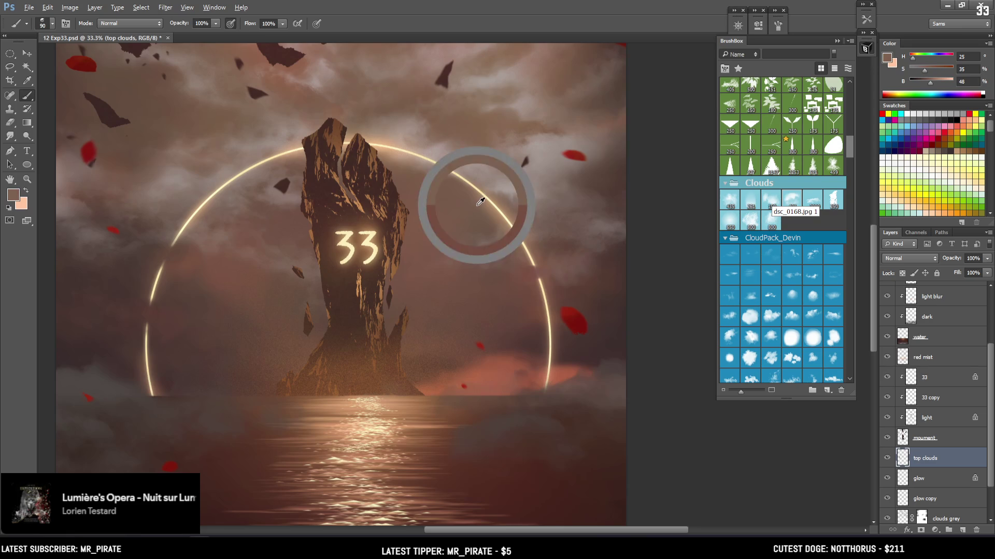
{"action": "key", "text": "bracketleft"}
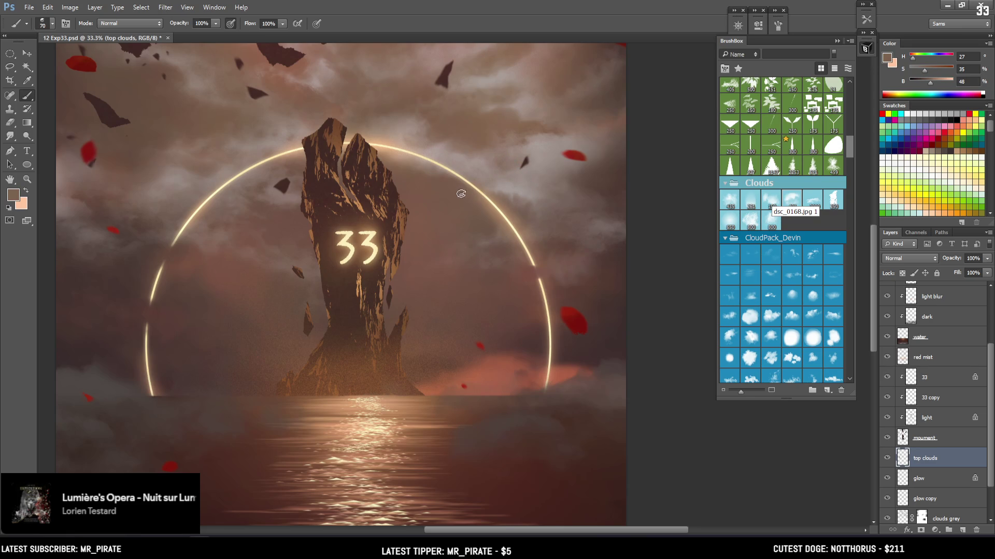
Alternate erasing with dabs of nearby and darker cloud colour to soften the arc's edge
{"action": "key", "text": "e"}
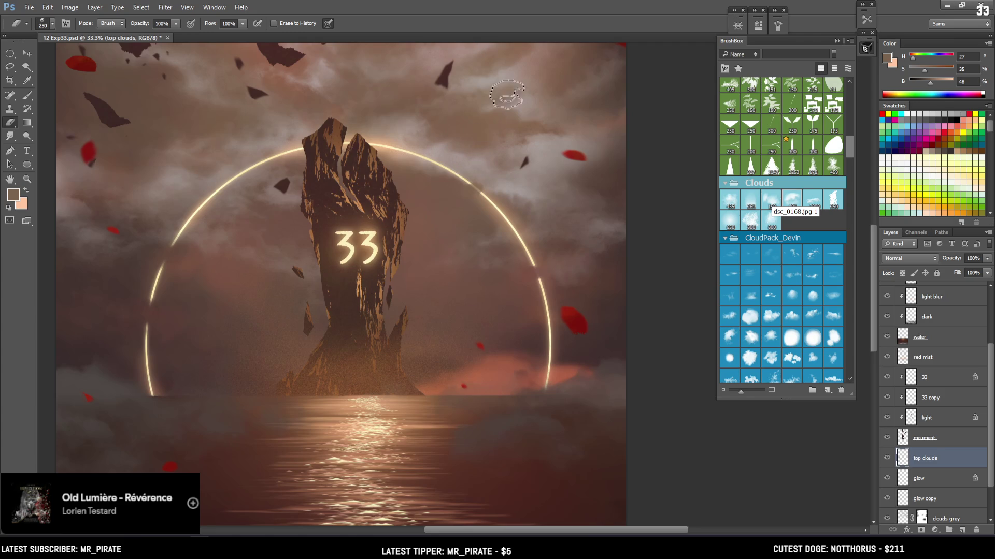
{"action": "left_click", "coordinate": [469, 176], "text": "alt"}
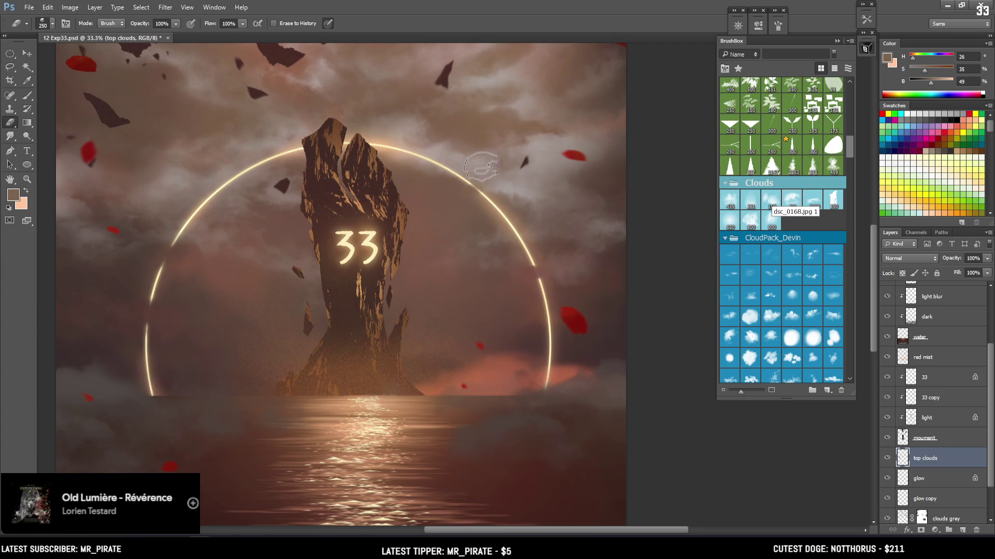
{"action": "key", "text": "b"}
{"action": "left_click", "coordinate": [472, 178], "text": "alt"}
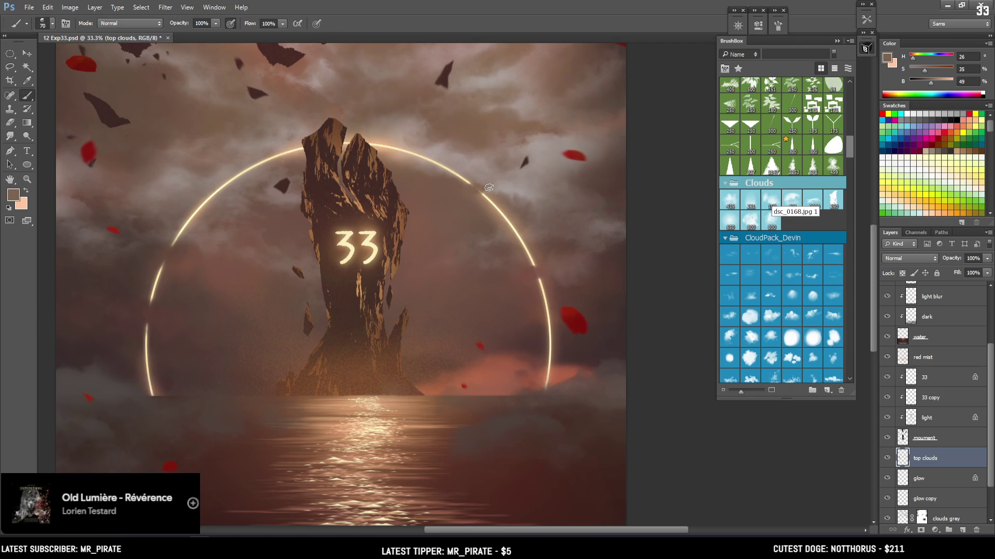
{"action": "key", "text": "e"}
{"action": "key", "text": "bracketleft"}
{"action": "key", "text": "bracketleft"}
{"action": "key", "text": "bracketleft"}
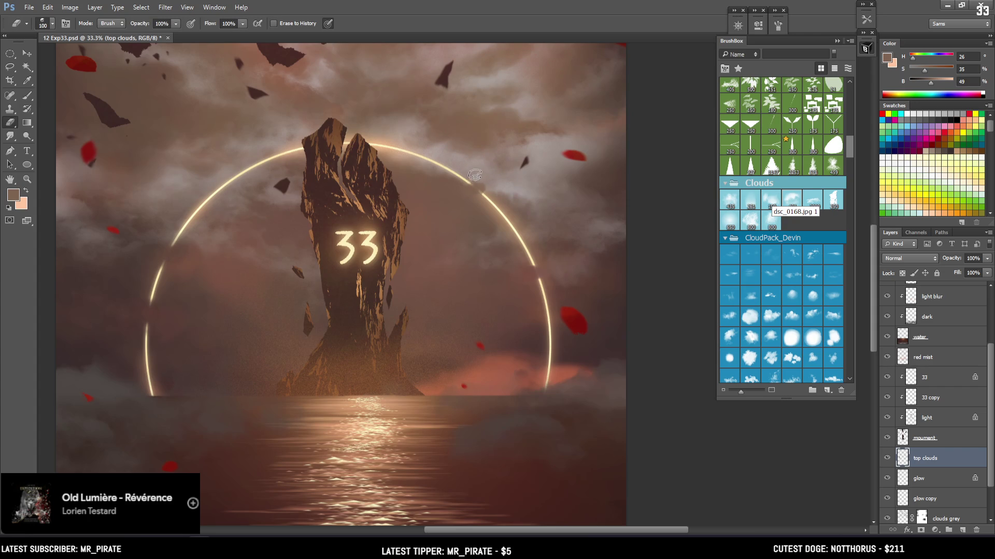
{"action": "key", "text": "b"}
{"action": "left_click", "coordinate": [469, 190], "text": "alt"}
{"action": "left_click", "coordinate": [478, 189]}
{"action": "key", "text": "e"}
{"action": "key", "text": "b"}
{"action": "left_click", "coordinate": [462, 191], "text": "alt"}
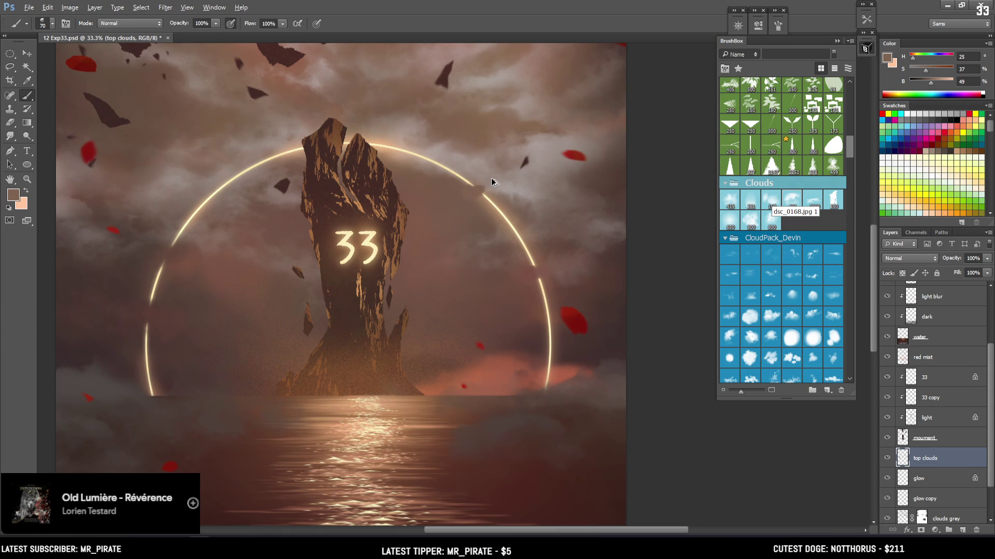
{"action": "left_click", "coordinate": [461, 197]}
{"action": "key", "text": "e"}
{"action": "key", "text": "b"}
{"action": "key", "text": "e"}
{"action": "key", "text": "bracketright"}
{"action": "key", "text": "bracketright"}
{"action": "key", "text": "bracketright"}
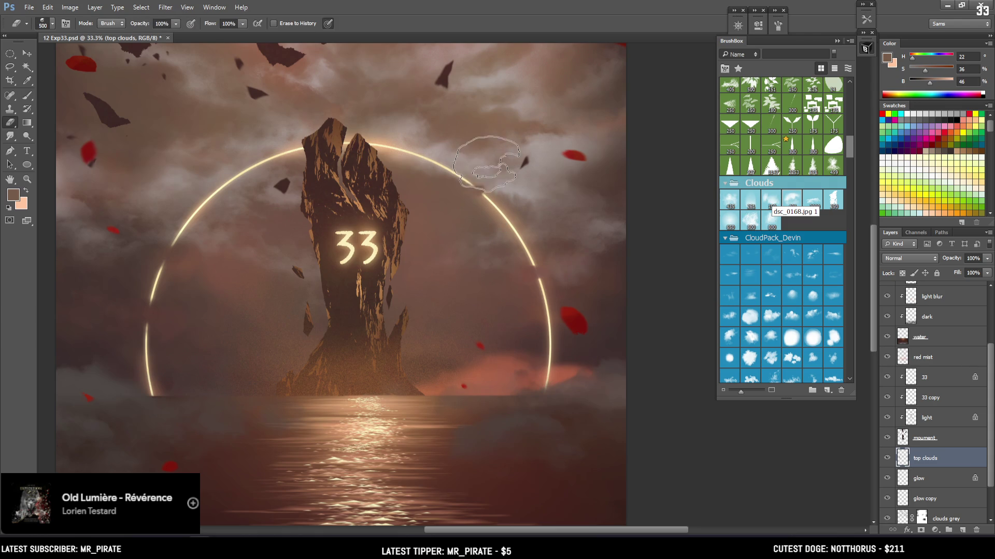
Blend pale and richer cloud tones over the arc with a larger brush, then zoom out
{"action": "key", "text": "b"}
{"action": "left_click", "coordinate": [482, 189], "text": "alt"}
{"action": "left_click_drag", "start_coordinate": [485, 186], "coordinate": [497, 190]}
{"action": "key", "text": "bracketright"}
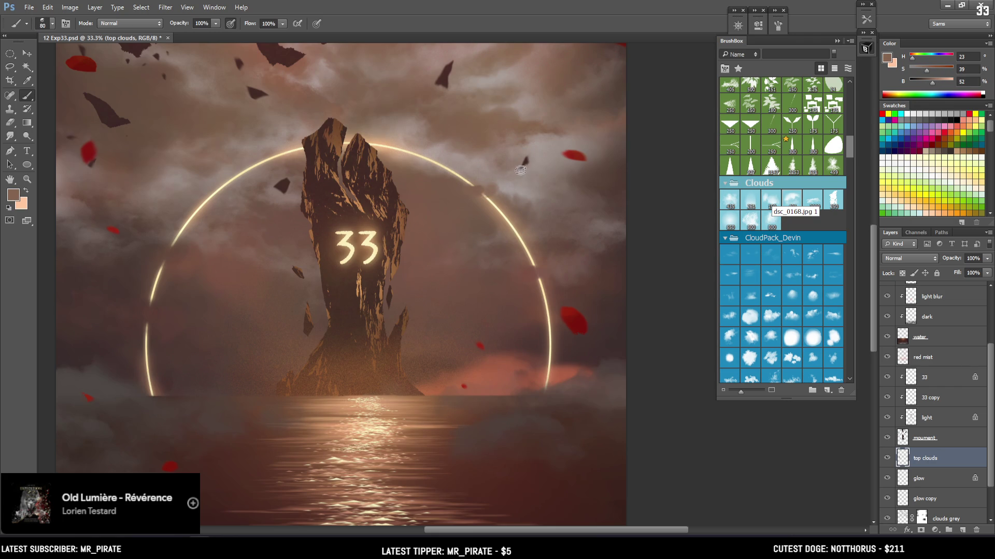
{"action": "key", "text": "bracketright"}
{"action": "left_click", "coordinate": [474, 182], "text": "alt"}
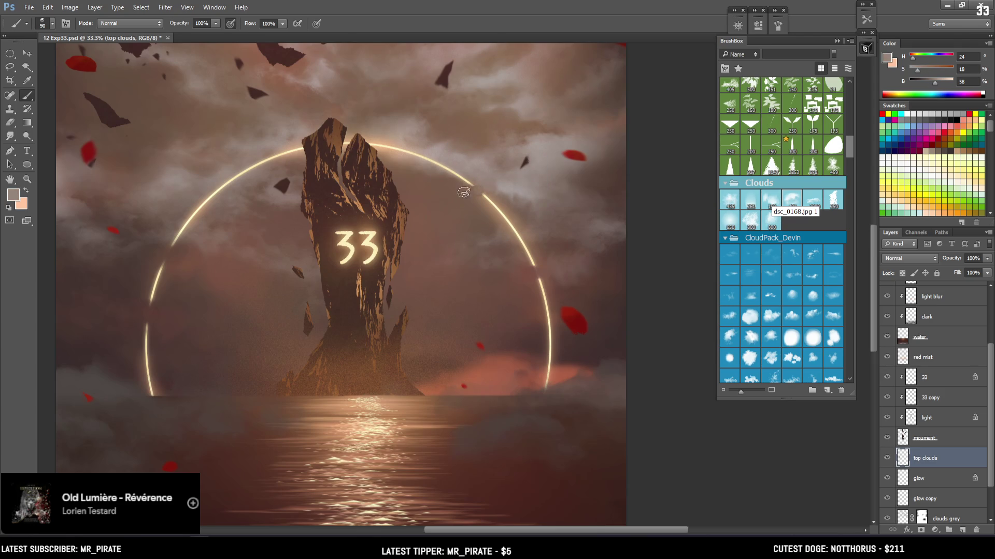
{"action": "key", "text": "bracketright"}
{"action": "key", "text": "bracketright"}
{"action": "left_click", "coordinate": [489, 185], "text": "alt"}
{"action": "left_click", "coordinate": [484, 182], "text": "alt"}
{"action": "key", "text": "bracketleft"}
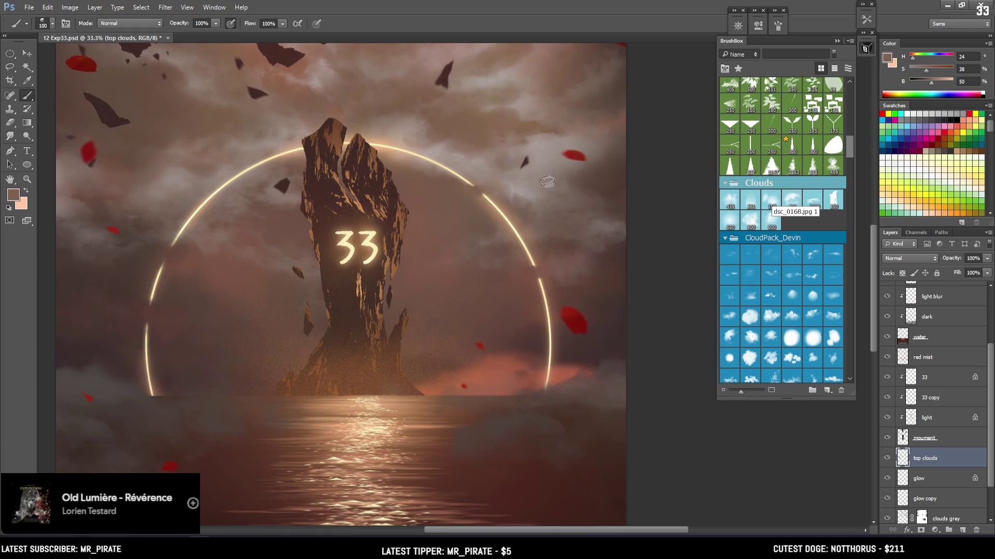
{"action": "key", "text": "ctrl+minus"}
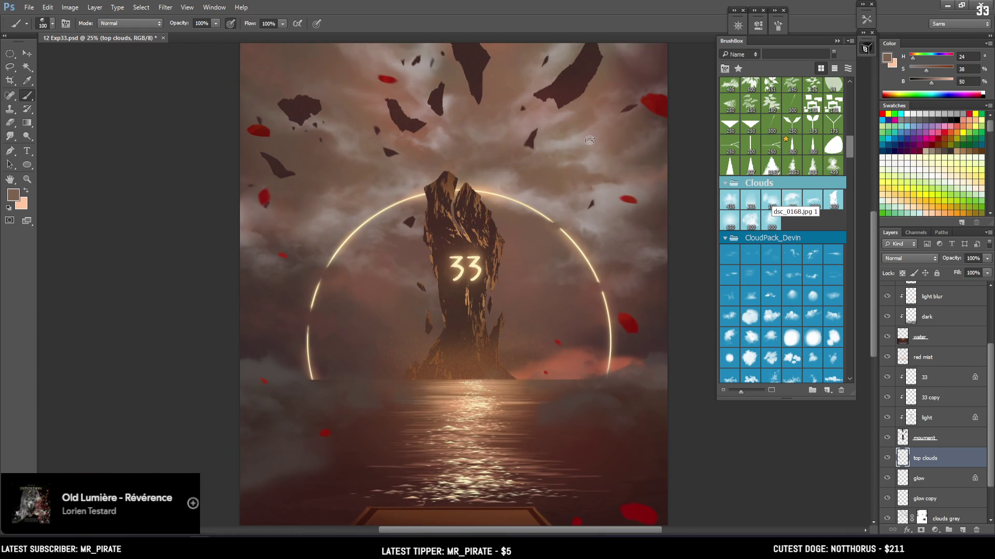
{"action": "key", "text": "ctrl+minus"}
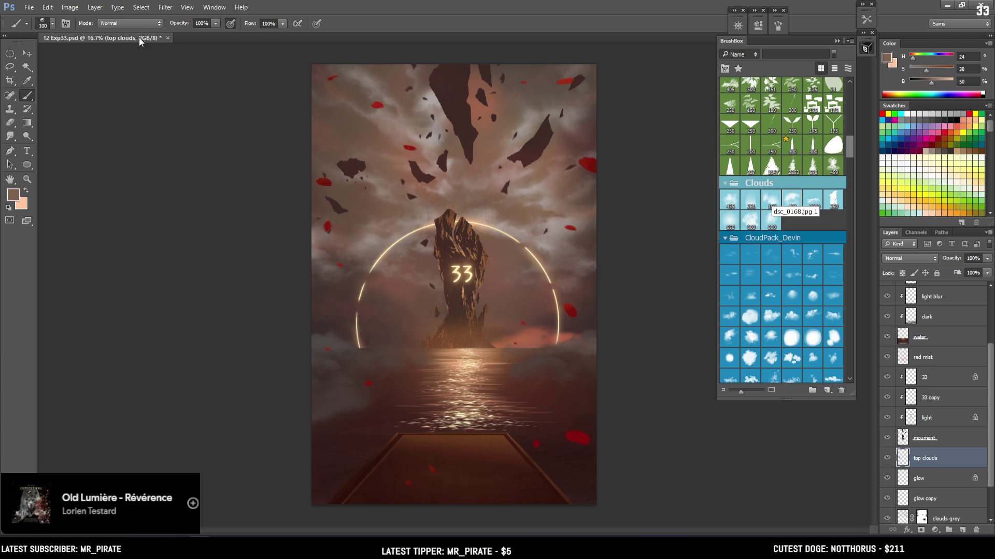
Zoom in on the ring's left side and paint a sampled cloud colour near it
{"action": "key", "text": "ctrl+plus"}
{"action": "mouse_move", "coordinate": [285, 167]}
{"action": "left_mouse_down"}
{"action": "mouse_move", "coordinate": [228, 166]}
{"action": "mouse_move", "coordinate": [231, 140]}
{"action": "mouse_move", "coordinate": [254, 150]}
{"action": "mouse_move", "coordinate": [267, 124]}
{"action": "mouse_move", "coordinate": [265, 174]}
{"action": "left_mouse_up"}
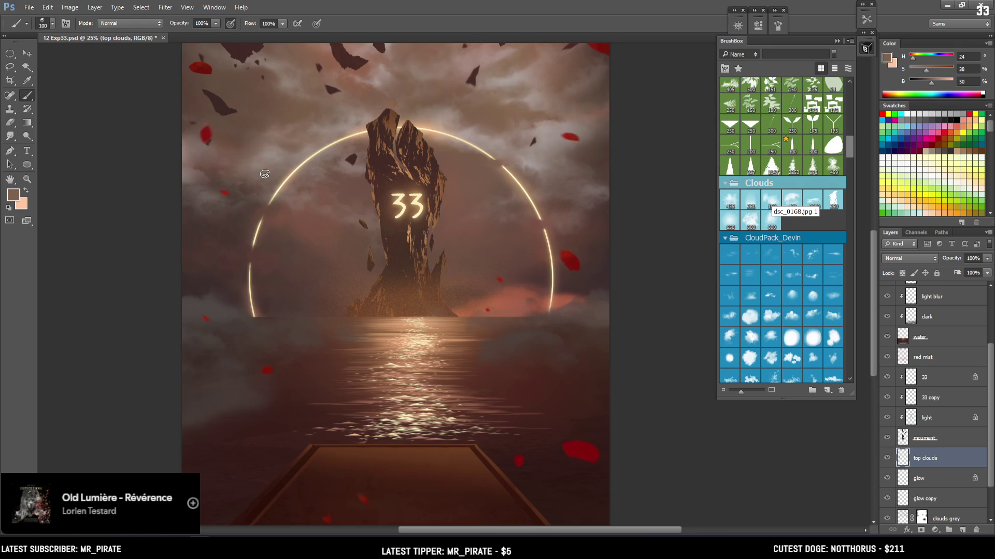
{"action": "mouse_move", "coordinate": [414, 293]}
{"action": "left_mouse_down"}
{"action": "mouse_move", "coordinate": [390, 249]}
{"action": "mouse_move", "coordinate": [394, 409]}
{"action": "mouse_move", "coordinate": [419, 217]}
{"action": "mouse_move", "coordinate": [393, 260]}
{"action": "mouse_move", "coordinate": [397, 227]}
{"action": "mouse_move", "coordinate": [353, 277]}
{"action": "mouse_move", "coordinate": [416, 252]}
{"action": "left_mouse_up"}
{"action": "key", "text": "bracketright"}
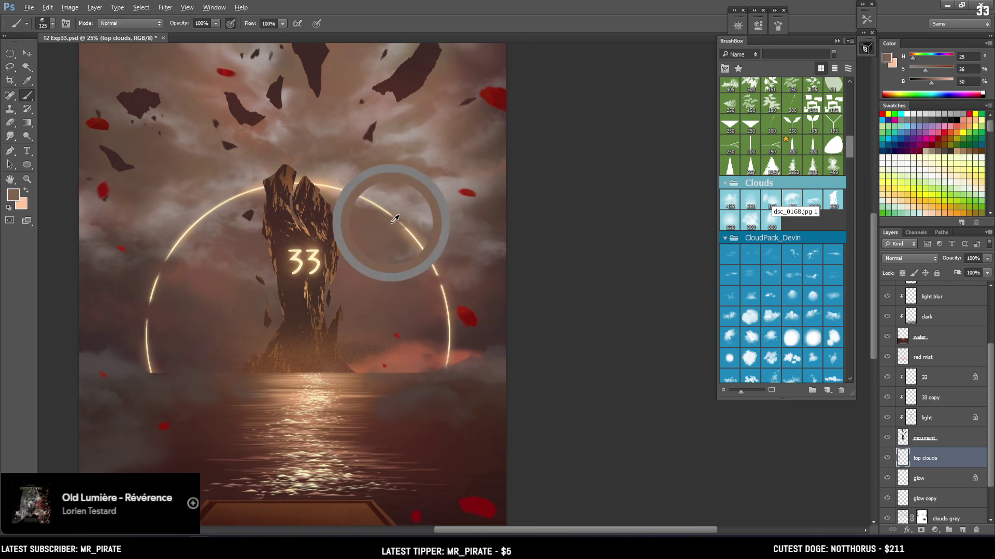
{"action": "key", "text": "e"}
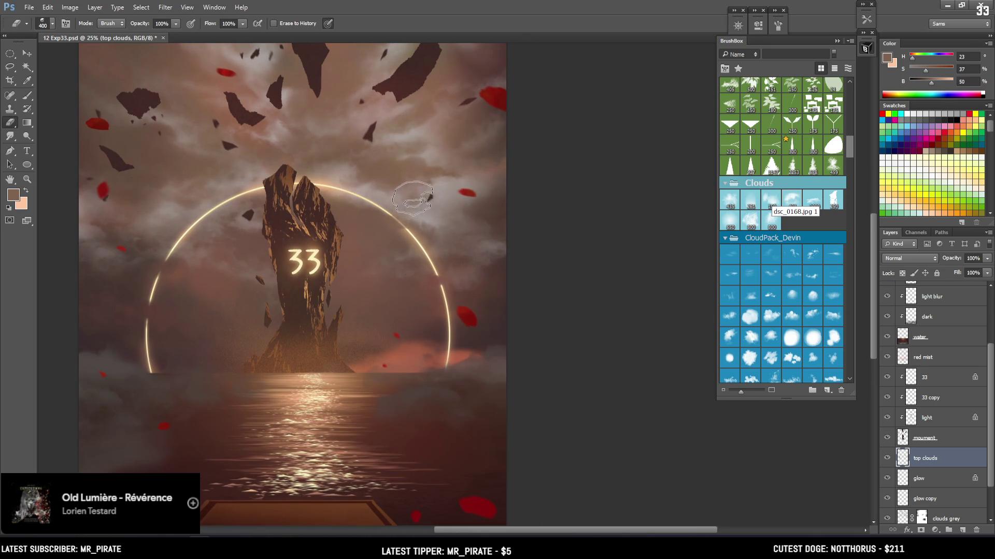
{"action": "key", "text": "b"}
{"action": "left_click", "coordinate": [409, 223], "text": "alt"}
{"action": "key", "text": "bracketleft"}
{"action": "mouse_move", "coordinate": [405, 213]}
{"action": "left_mouse_down"}
{"action": "mouse_move", "coordinate": [434, 212]}
{"action": "mouse_move", "coordinate": [435, 183]}
{"action": "mouse_move", "coordinate": [450, 212]}
{"action": "left_mouse_up"}
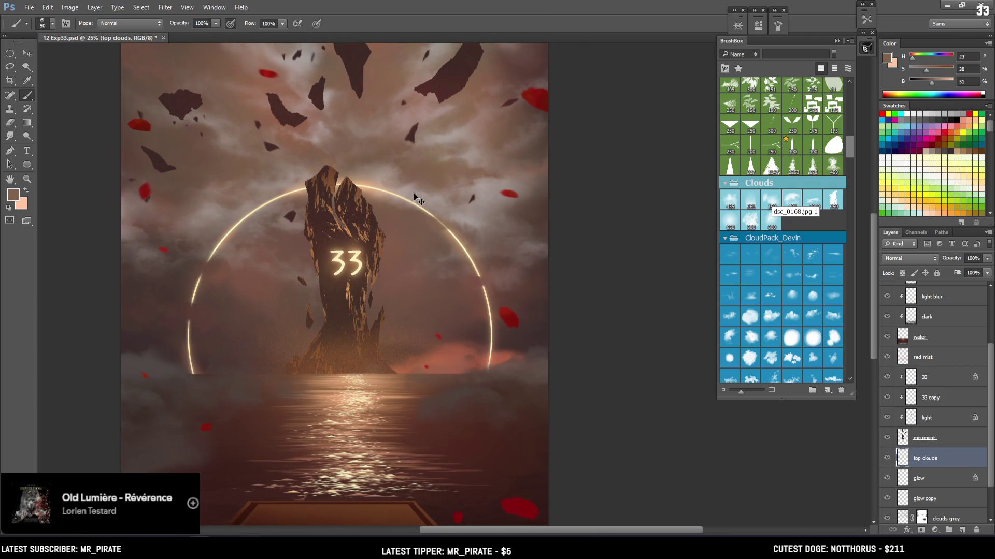
{"action": "key", "text": "ctrl+plus"}
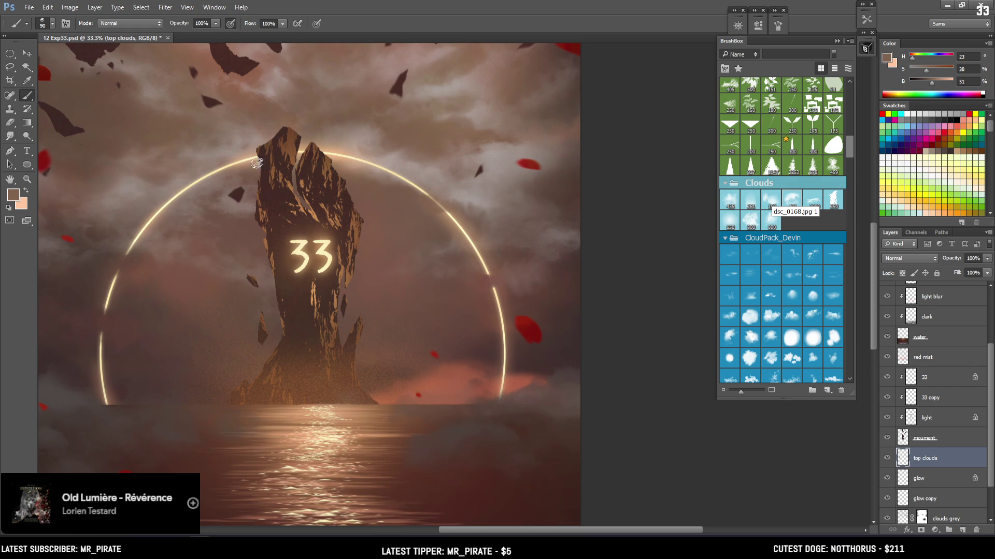
Paint brighter and warmer cloud tones along the arc, including a short reddish stroke
{"action": "mouse_move", "coordinate": [437, 210]}
{"action": "left_mouse_down"}
{"action": "mouse_move", "coordinate": [428, 204]}
{"action": "mouse_move", "coordinate": [421, 214]}
{"action": "left_mouse_up"}
{"action": "key", "text": "bracketright"}
{"action": "left_click", "coordinate": [432, 223], "text": "alt"}
{"action": "left_click", "coordinate": [418, 212], "text": "alt"}
{"action": "left_click", "coordinate": [435, 203], "text": "alt"}
{"action": "key", "text": "bracketleft"}
{"action": "mouse_move", "coordinate": [464, 162]}
{"action": "left_mouse_down"}
{"action": "mouse_move", "coordinate": [491, 133]}
{"action": "mouse_move", "coordinate": [449, 162]}
{"action": "left_mouse_up"}
{"action": "left_click", "coordinate": [455, 148], "text": "alt"}
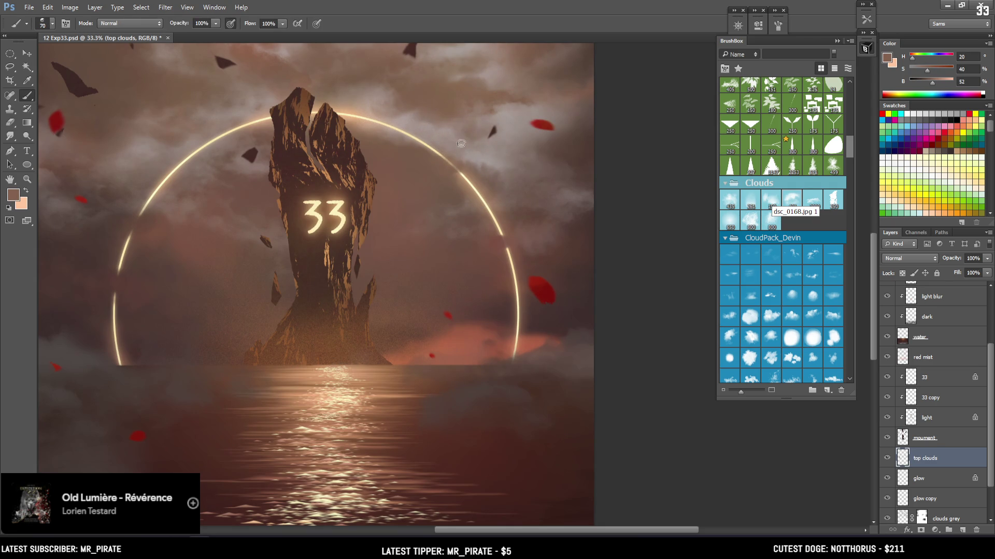
{"action": "left_click", "coordinate": [447, 162], "text": "alt"}
{"action": "left_click_drag", "start_coordinate": [445, 164], "coordinate": [457, 163]}
{"action": "left_click", "coordinate": [440, 171], "text": "alt"}
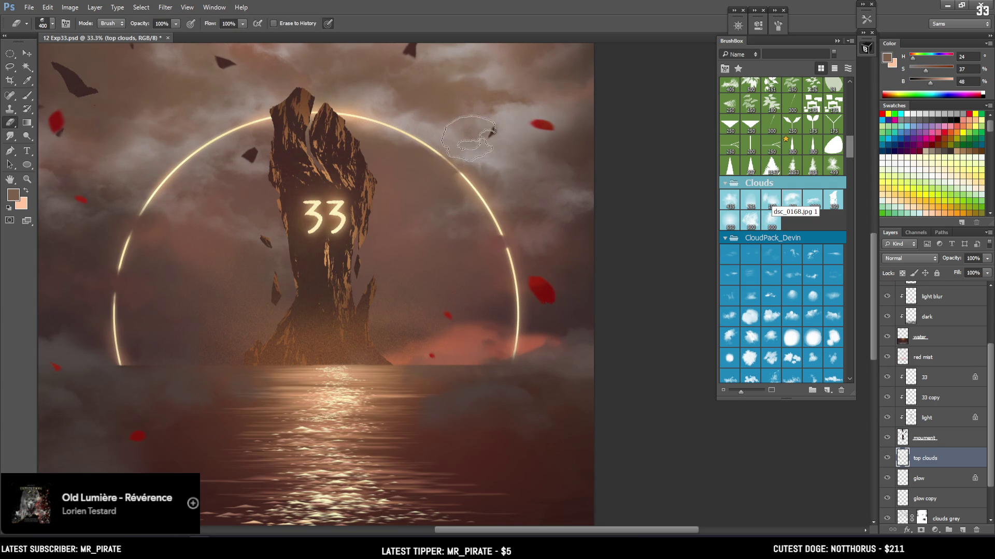
{"action": "left_click", "coordinate": [455, 167], "text": "alt"}
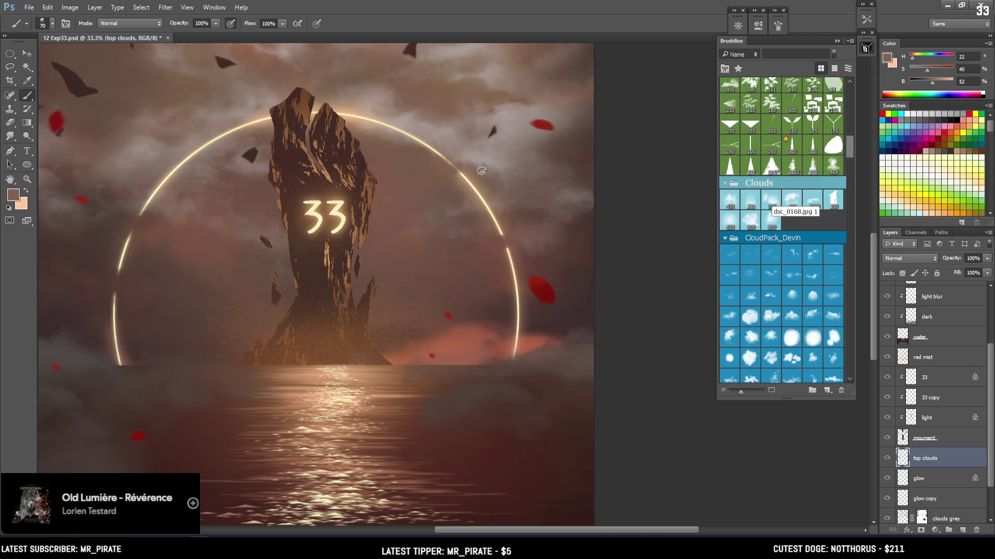
Add dark brown and muted warm cloud tones near the ring, erasing the excess
{"action": "key", "text": "e"}
{"action": "key", "text": "b"}
{"action": "left_click", "coordinate": [446, 178], "text": "alt"}
{"action": "key", "text": "ctrl+minus"}
{"action": "key", "text": "ctrl+plus"}
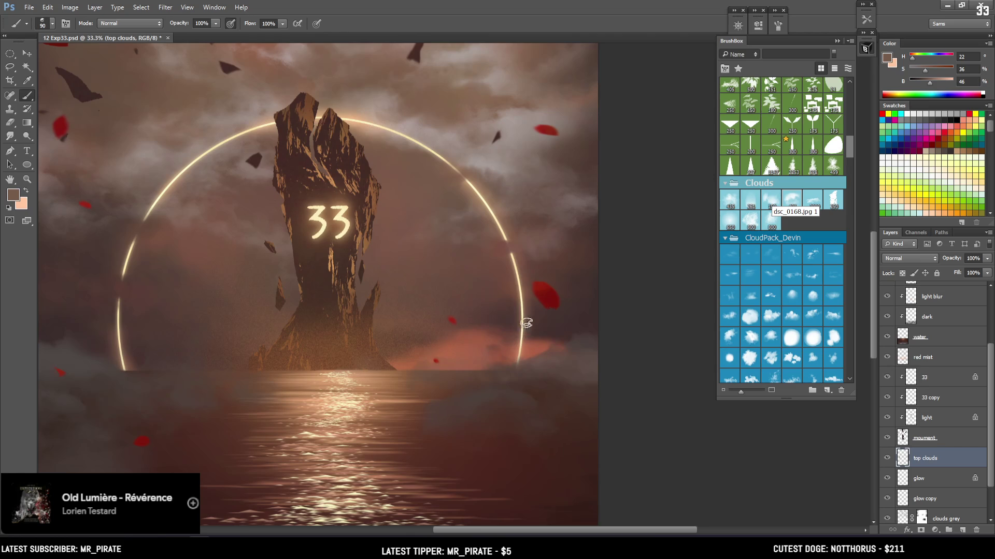
{"action": "left_click", "coordinate": [512, 317], "text": "alt"}
{"action": "key", "text": "bracketleft"}
{"action": "left_click", "coordinate": [495, 241], "text": "alt"}
{"action": "key", "text": "e"}
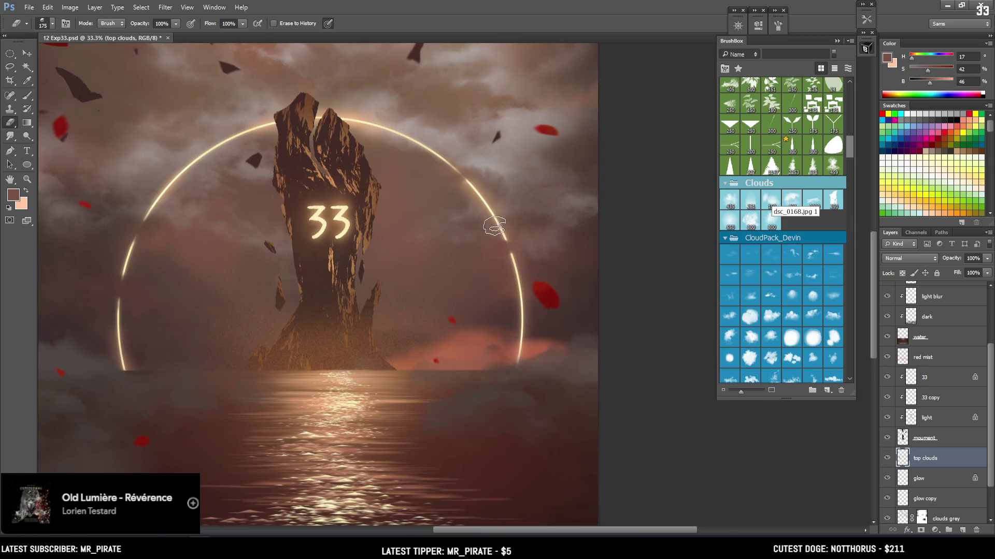
{"action": "key", "text": "bracketleft"}
{"action": "key", "text": "b"}
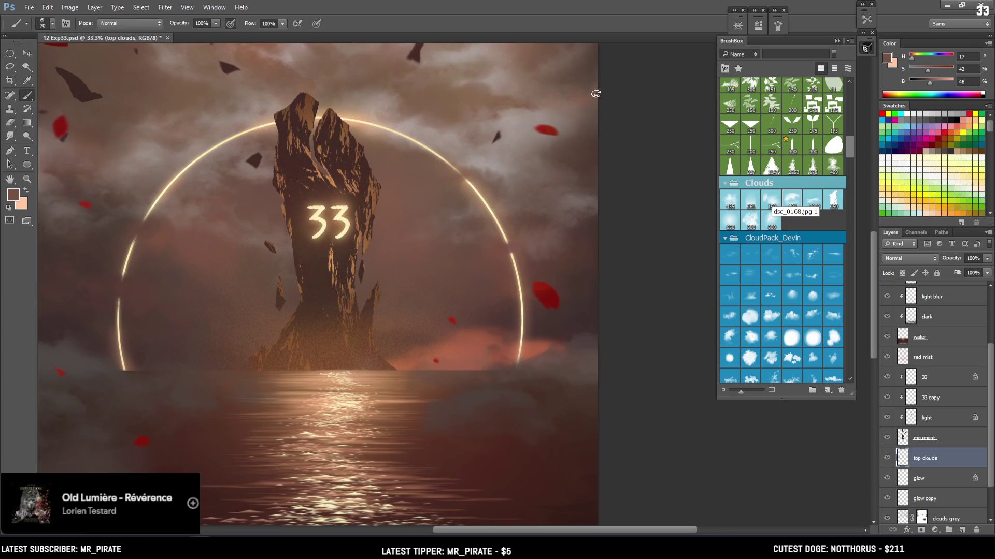
{"action": "left_click", "coordinate": [493, 252], "text": "alt"}
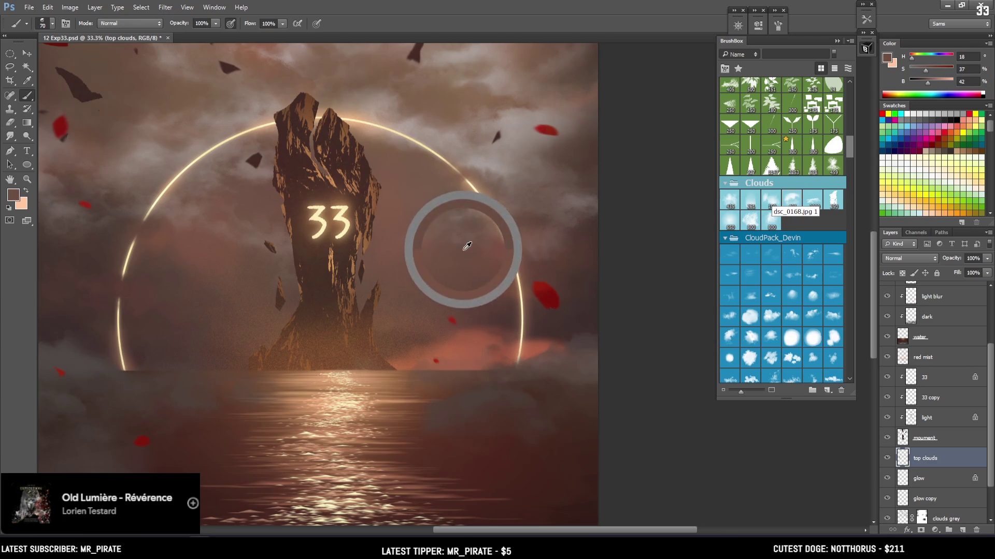
{"action": "key", "text": "bracketright"}
{"action": "key", "text": "bracketright"}
{"action": "key", "text": "bracketright"}
{"action": "key", "text": "bracketright"}
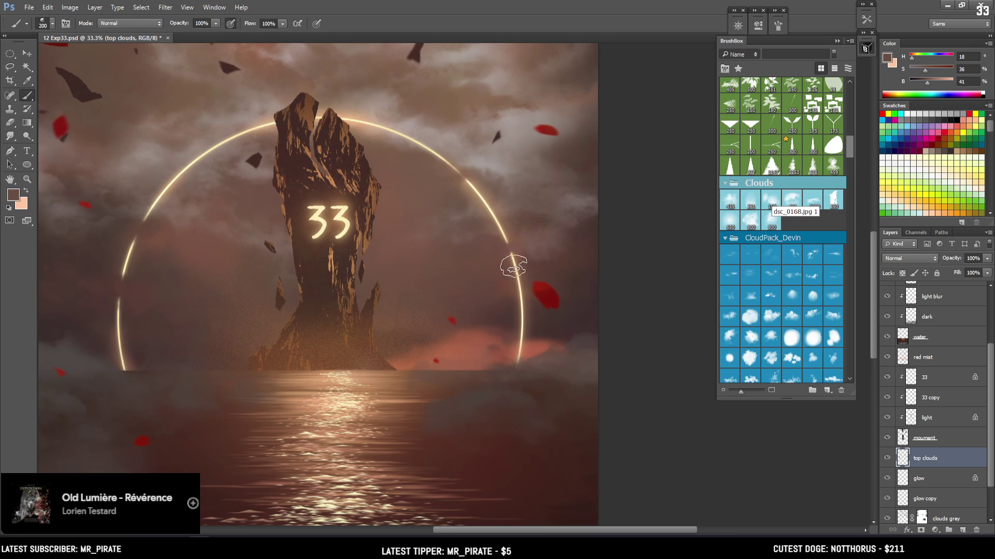
{"action": "key", "text": "e"}
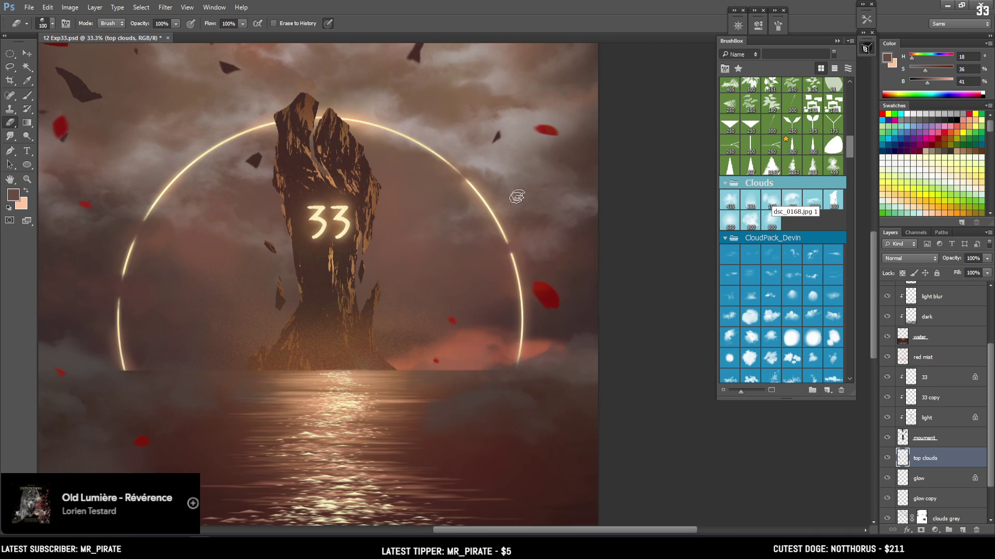
{"action": "key", "text": "b"}
Paint darker brown shadowed clouds from the sky left of the rock, trimming with the eraser
{"action": "mouse_move", "coordinate": [399, 189]}
{"action": "left_mouse_down"}
{"action": "mouse_move", "coordinate": [475, 231]}
{"action": "mouse_move", "coordinate": [459, 226]}
{"action": "left_mouse_up"}
{"action": "left_click", "coordinate": [148, 360], "text": "alt"}
{"action": "key", "text": "bracketleft"}
{"action": "key", "text": "bracketleft"}
{"action": "left_click", "coordinate": [171, 314], "text": "alt"}
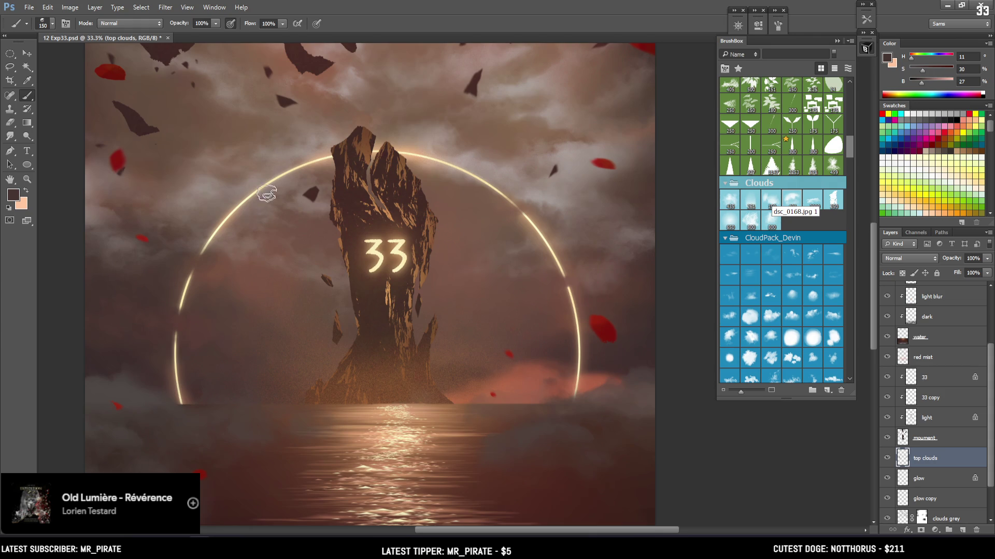
{"action": "left_click_drag", "start_coordinate": [321, 171], "coordinate": [205, 262]}
{"action": "key", "text": "e"}
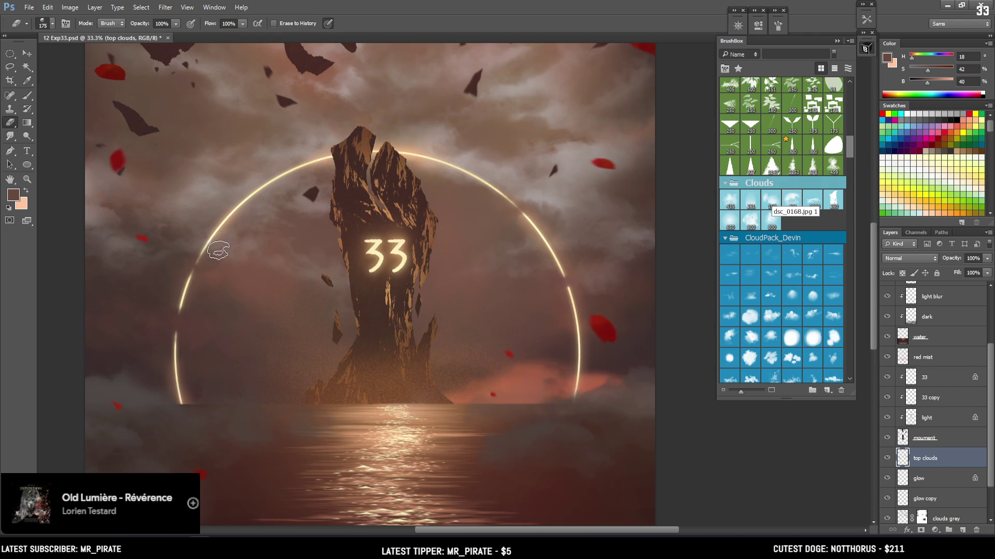
{"action": "key", "text": "b"}
{"action": "left_click", "coordinate": [212, 387], "text": "alt"}
{"action": "mouse_move", "coordinate": [211, 387]}
{"action": "left_mouse_down"}
{"action": "mouse_move", "coordinate": [149, 373]}
{"action": "mouse_move", "coordinate": [140, 316]}
{"action": "left_mouse_up"}
{"action": "mouse_move", "coordinate": [376, 186]}
{"action": "left_mouse_down"}
{"action": "mouse_move", "coordinate": [282, 208]}
{"action": "mouse_move", "coordinate": [320, 206]}
{"action": "mouse_move", "coordinate": [249, 205]}
{"action": "left_mouse_up"}
{"action": "key", "text": "bracketright"}
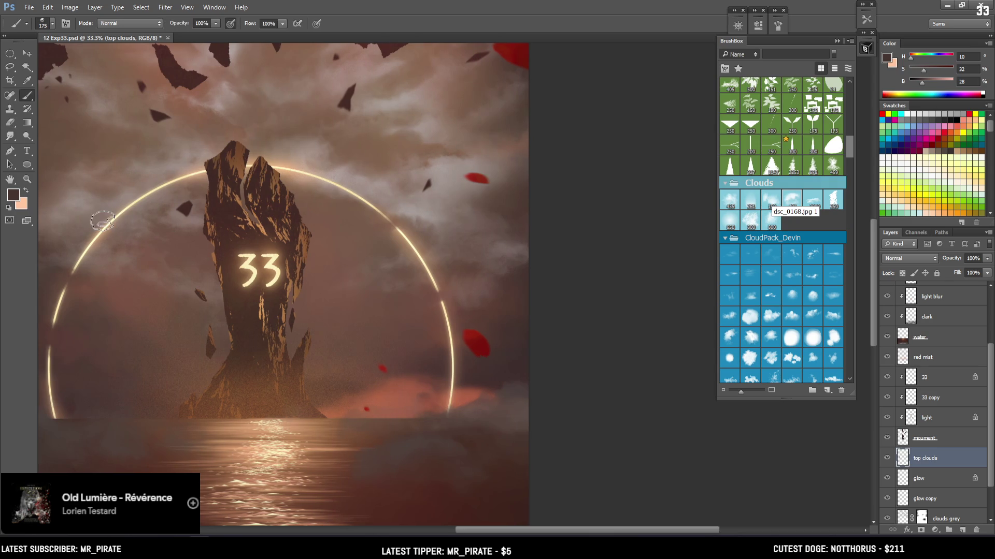
{"action": "scroll", "coordinate": [468, 310], "scroll_direction": "down", "scroll_amount": 2}
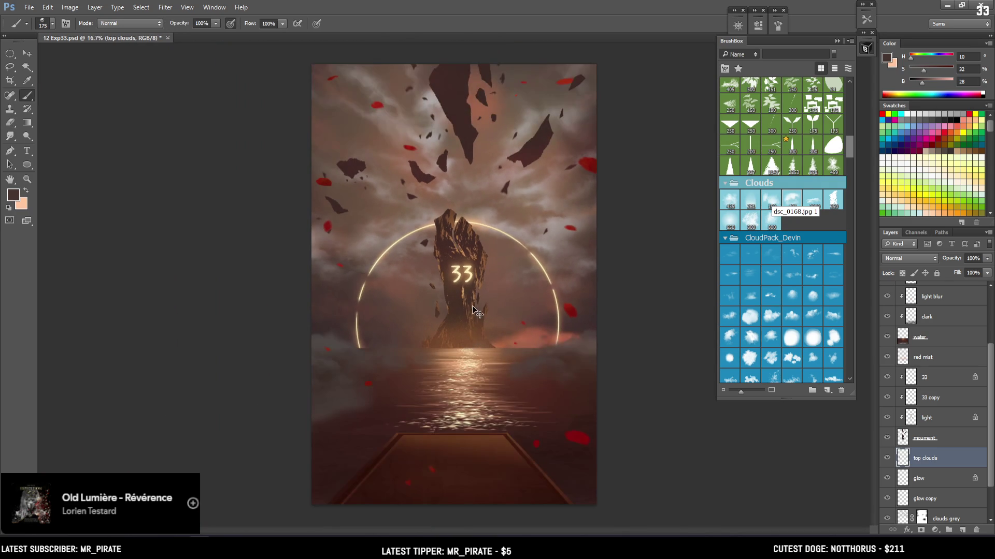
Paint light brown, pale and warm cloud tones around the ring's top by the rock
{"action": "scroll", "coordinate": [564, 202], "scroll_direction": "up", "scroll_amount": 2}
{"action": "key", "text": "e"}
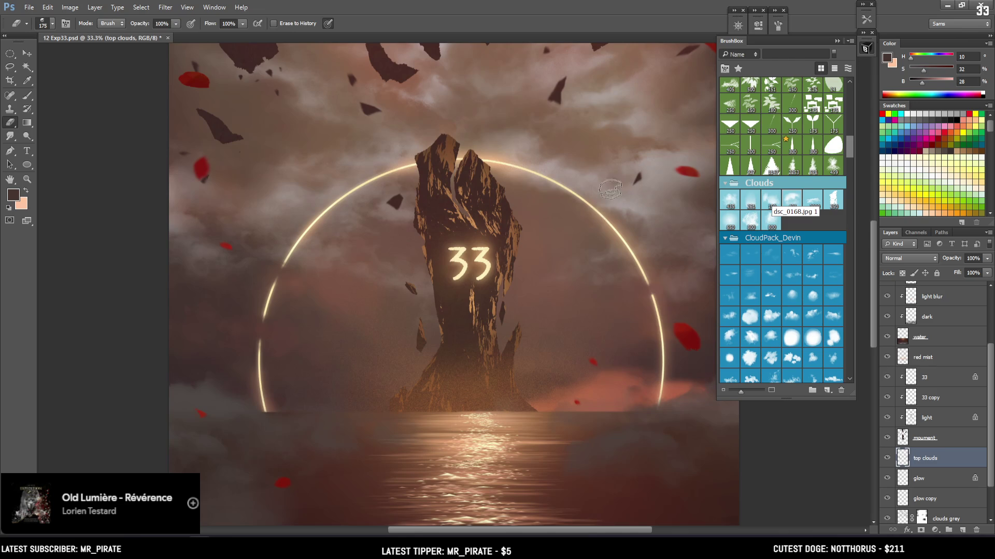
{"action": "key", "text": "b"}
{"action": "mouse_move", "coordinate": [530, 196]}
{"action": "left_mouse_down"}
{"action": "mouse_move", "coordinate": [511, 178]}
{"action": "mouse_move", "coordinate": [498, 182]}
{"action": "mouse_move", "coordinate": [513, 175]}
{"action": "left_mouse_up"}
{"action": "key", "text": "bracketleft"}
{"action": "key", "text": "bracketleft"}
{"action": "key", "text": "bracketleft"}
{"action": "key", "text": "bracketleft"}
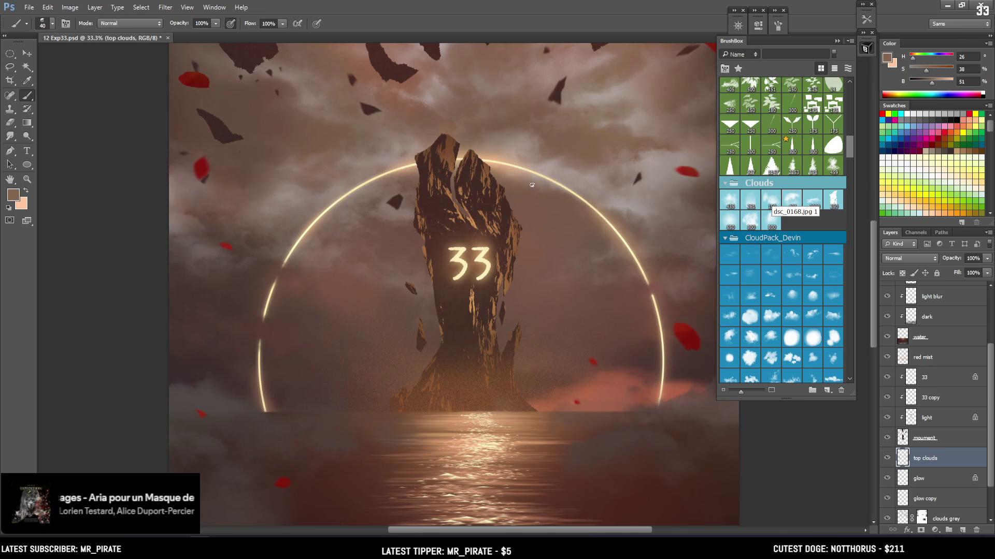
{"action": "key", "text": "bracketleft"}
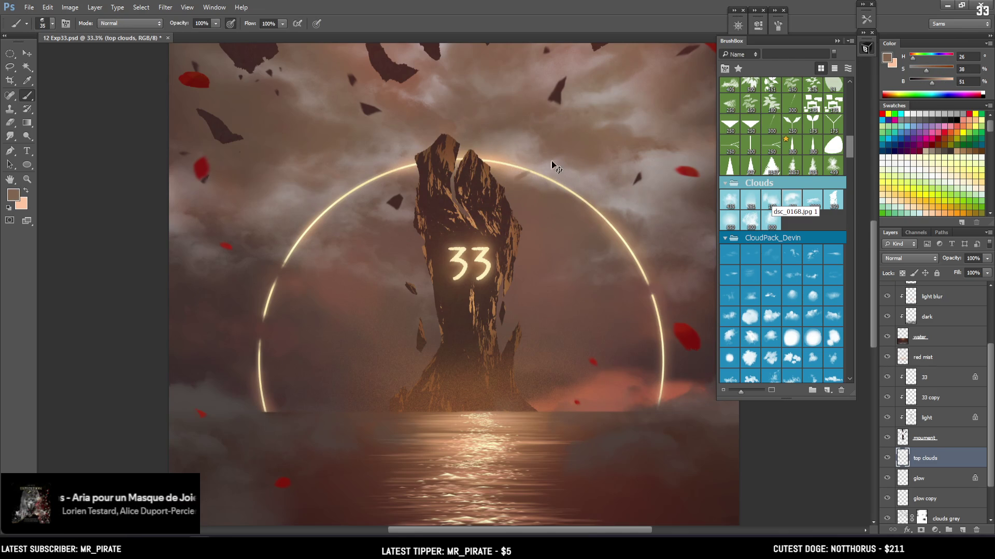
{"action": "left_click", "coordinate": [518, 183], "text": "alt"}
{"action": "key", "text": "bracketright"}
{"action": "key", "text": "bracketright"}
{"action": "key", "text": "bracketright"}
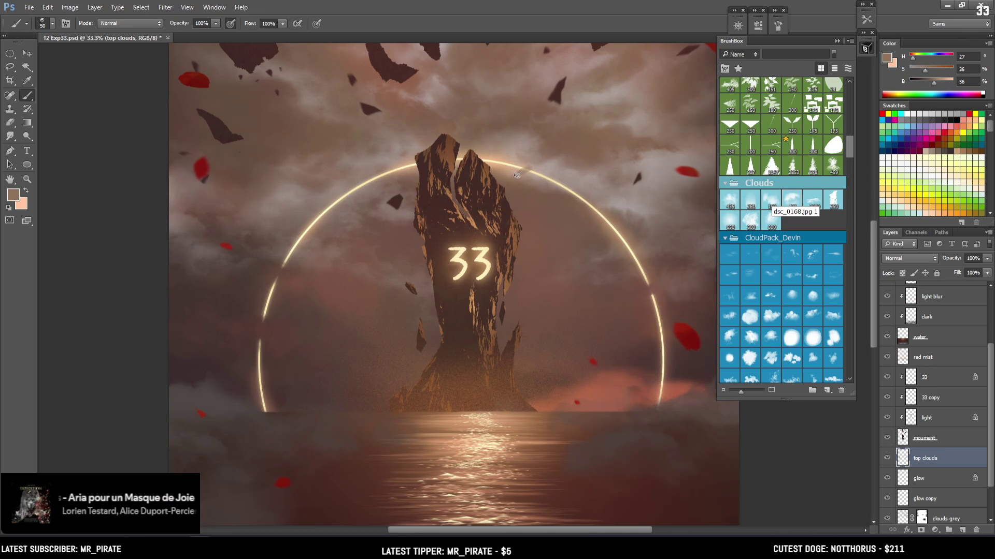
{"action": "left_click", "coordinate": [506, 182], "text": "alt"}
{"action": "key", "text": "bracketright"}
{"action": "key", "text": "bracketright"}
{"action": "key", "text": "bracketright"}
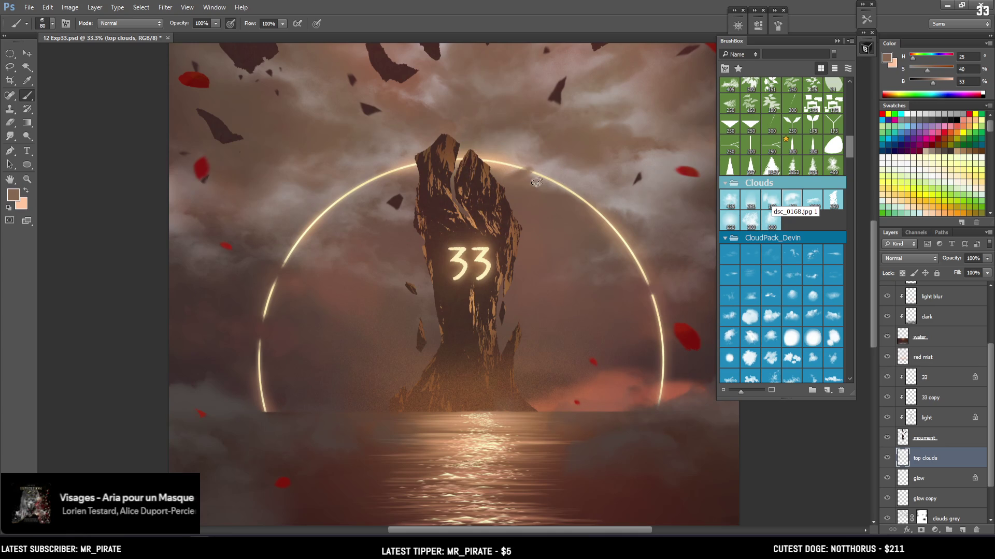
{"action": "left_click", "coordinate": [533, 165], "text": "alt"}
{"action": "key", "text": "bracketleft"}
{"action": "left_click_drag", "start_coordinate": [544, 166], "coordinate": [504, 208]}
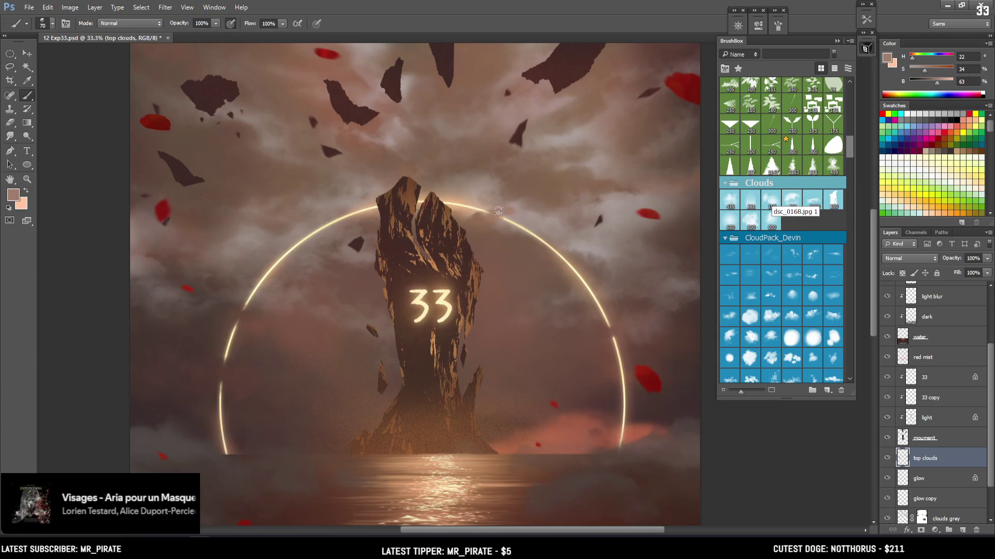
{"action": "left_click", "coordinate": [491, 207], "text": "alt"}
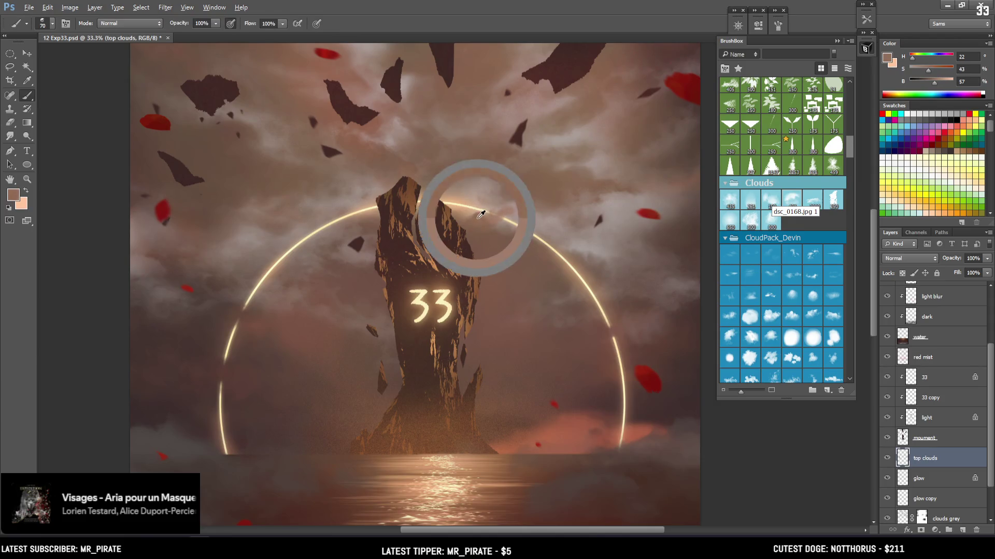
{"action": "left_click", "coordinate": [497, 218], "text": "alt"}
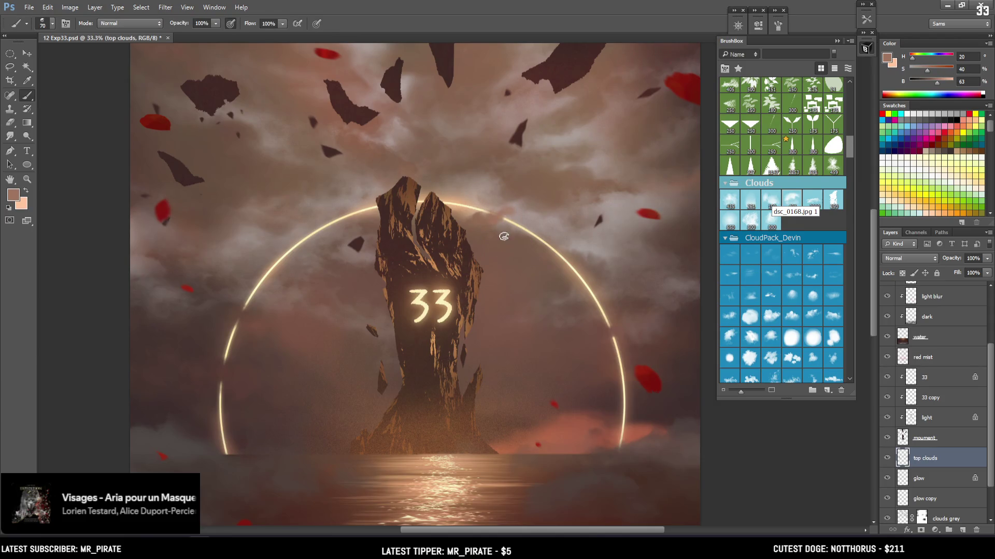
Erase stray cloud and add more colour beside the ring's arc with a much larger brush
{"action": "key", "text": "e"}
{"action": "mouse_move", "coordinate": [508, 228]}
{"action": "left_mouse_down"}
{"action": "mouse_move", "coordinate": [482, 207]}
{"action": "mouse_move", "coordinate": [477, 184]}
{"action": "left_mouse_up"}
{"action": "key", "text": "bracketleft"}
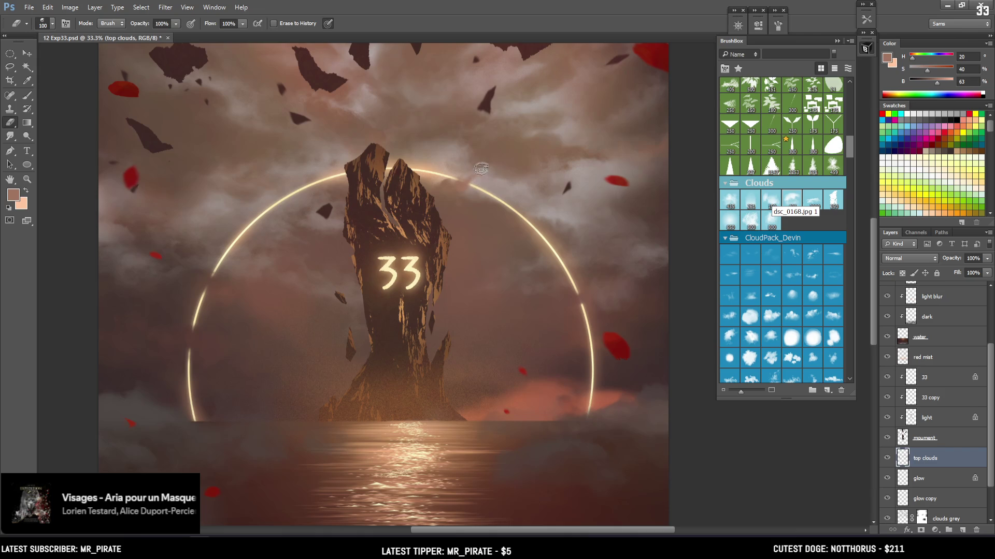
{"action": "key", "text": "b"}
{"action": "left_click", "coordinate": [451, 182], "text": "alt"}
{"action": "key", "text": "bracketright"}
{"action": "key", "text": "bracketright"}
{"action": "key", "text": "bracketright"}
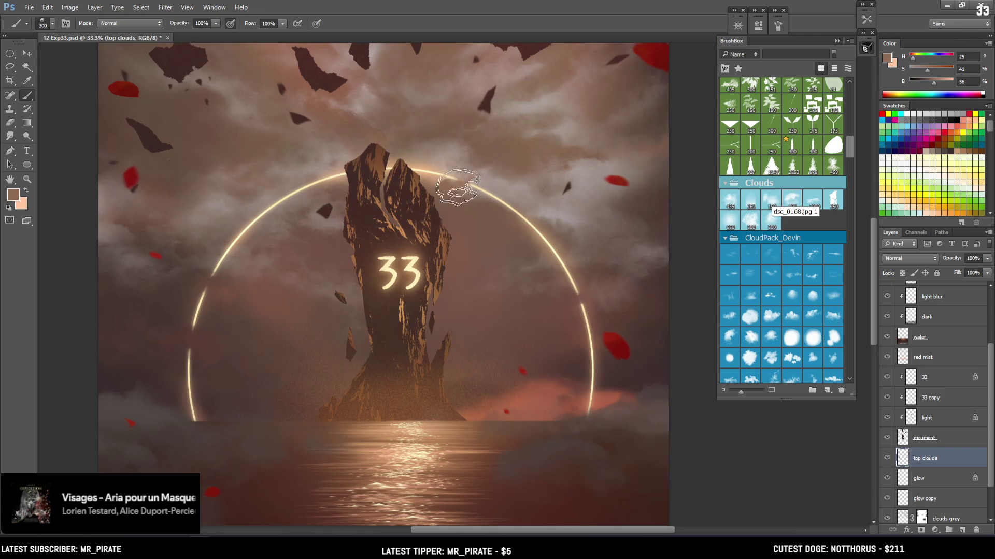
{"action": "left_click", "coordinate": [463, 199], "text": "alt"}
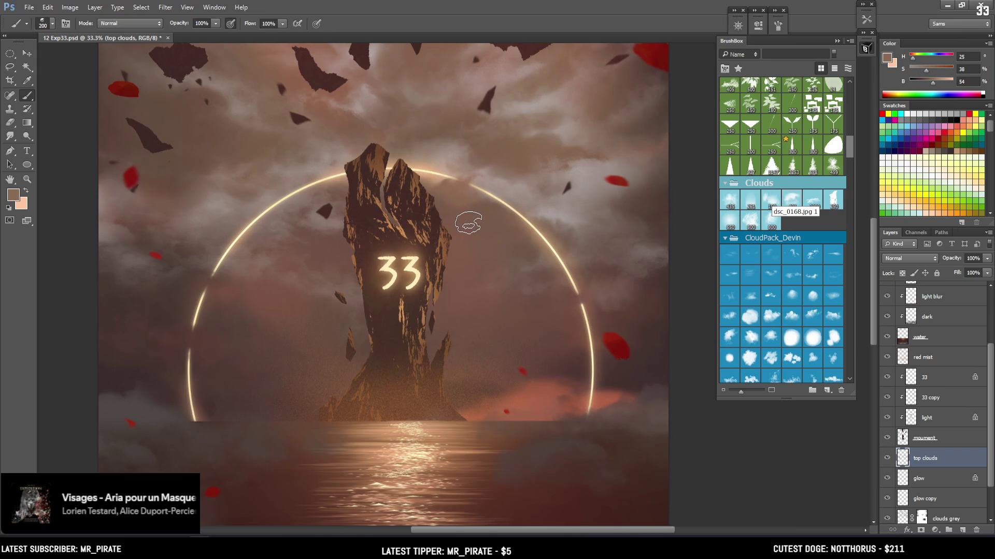
{"action": "key", "text": "e"}
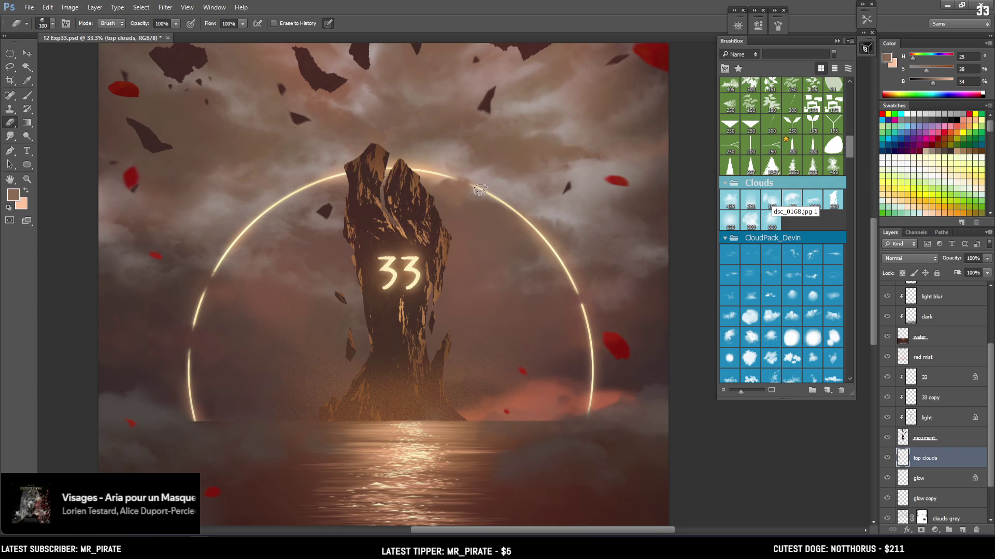
{"action": "mouse_move", "coordinate": [491, 212]}
{"action": "left_mouse_down"}
{"action": "mouse_move", "coordinate": [469, 157]}
{"action": "mouse_move", "coordinate": [475, 178]}
{"action": "mouse_move", "coordinate": [476, 166]}
{"action": "left_mouse_up"}
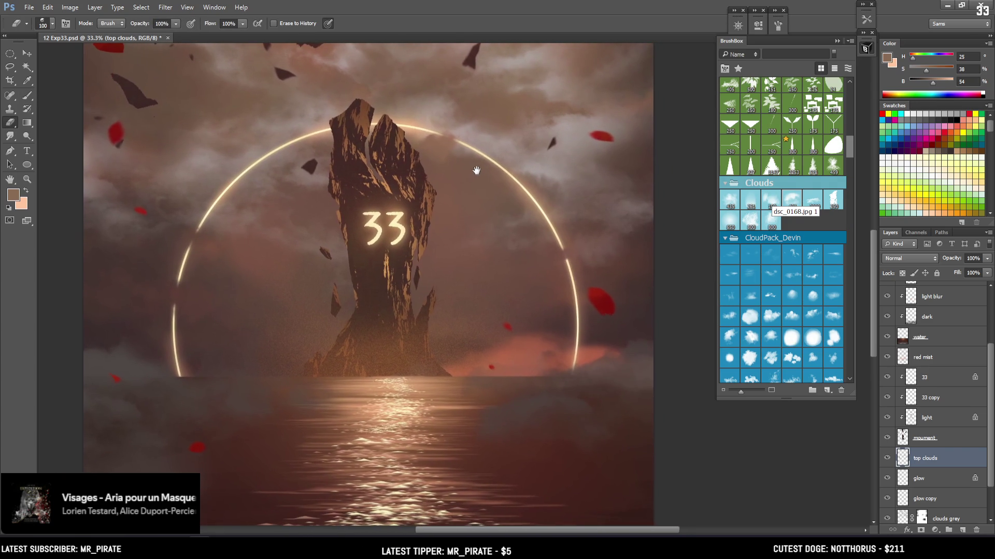
{"action": "scroll", "coordinate": [507, 130], "scroll_direction": "down", "scroll_amount": 1}
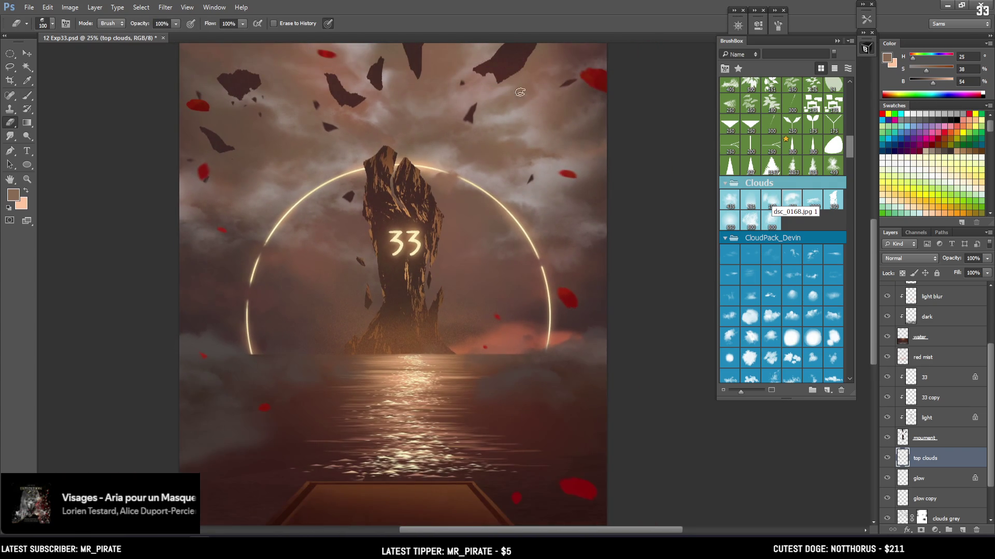
{"action": "scroll", "coordinate": [521, 91], "scroll_direction": "up", "scroll_amount": 1}
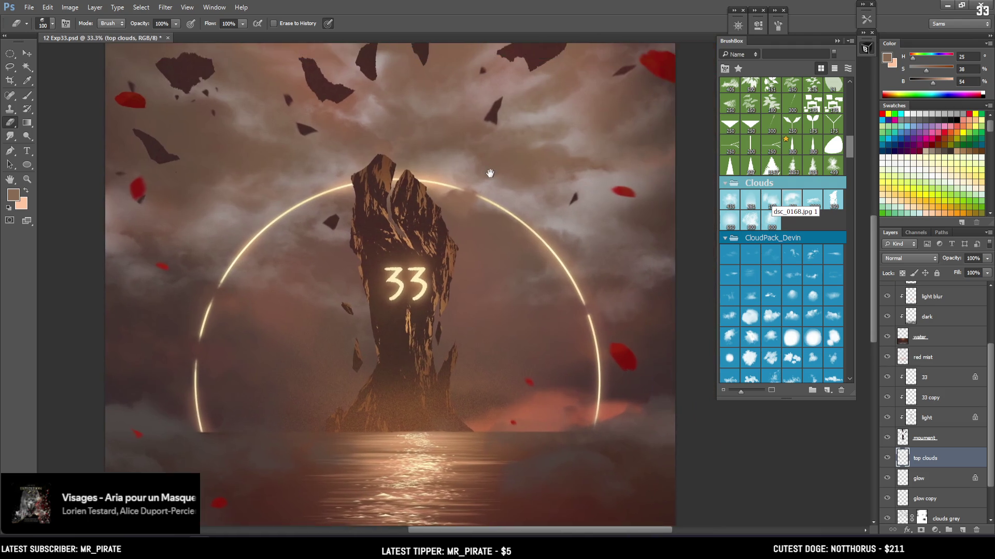
{"action": "left_click_drag", "start_coordinate": [490, 173], "coordinate": [497, 188]}
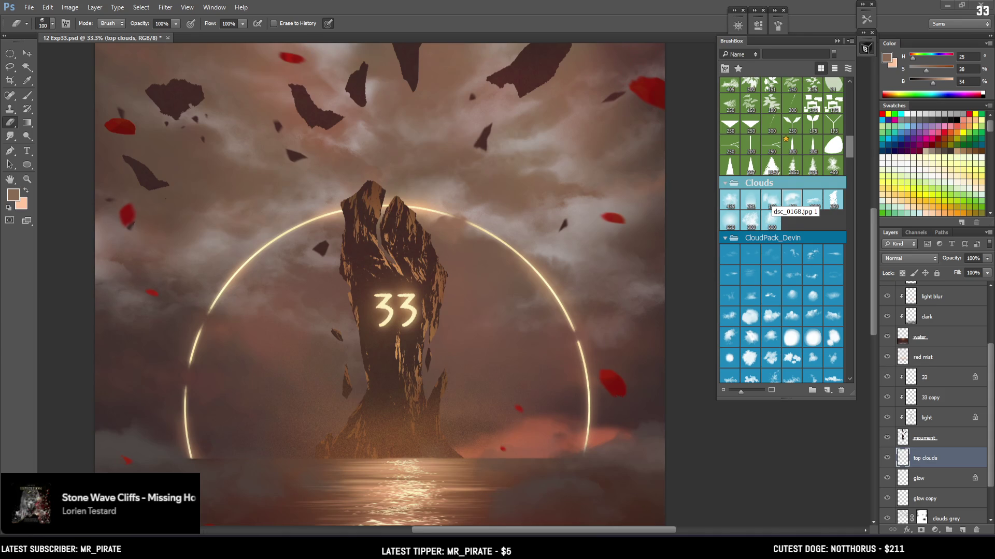
Sample dusky sky colours near the ring top, switching between brush and eraser
{"action": "left_click_drag", "start_coordinate": [496, 151], "coordinate": [488, 165]}
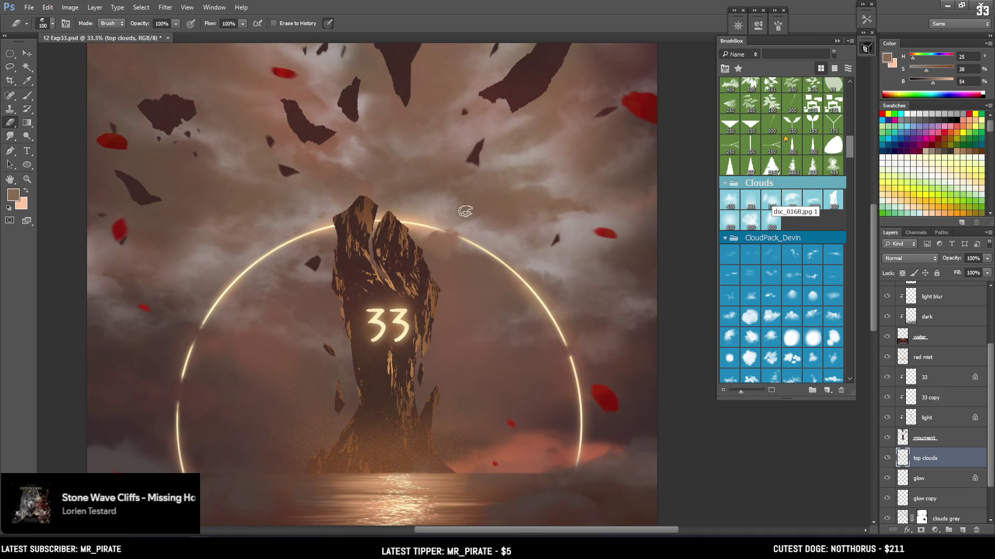
{"action": "key", "text": "bracketright"}
{"action": "key", "text": "bracketright"}
{"action": "key", "text": "b"}
{"action": "left_click", "coordinate": [455, 233], "text": "alt"}
{"action": "key", "text": "e"}
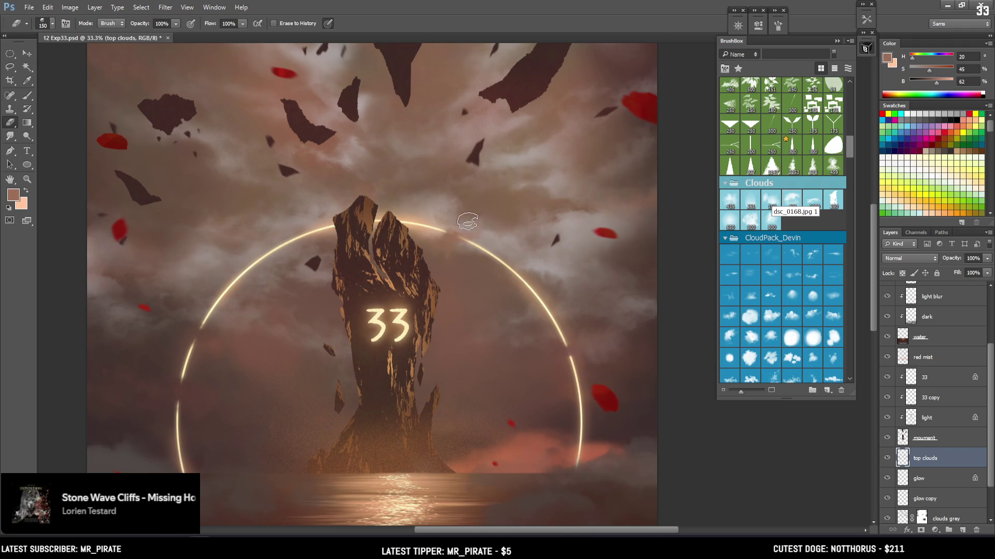
{"action": "key", "text": "b"}
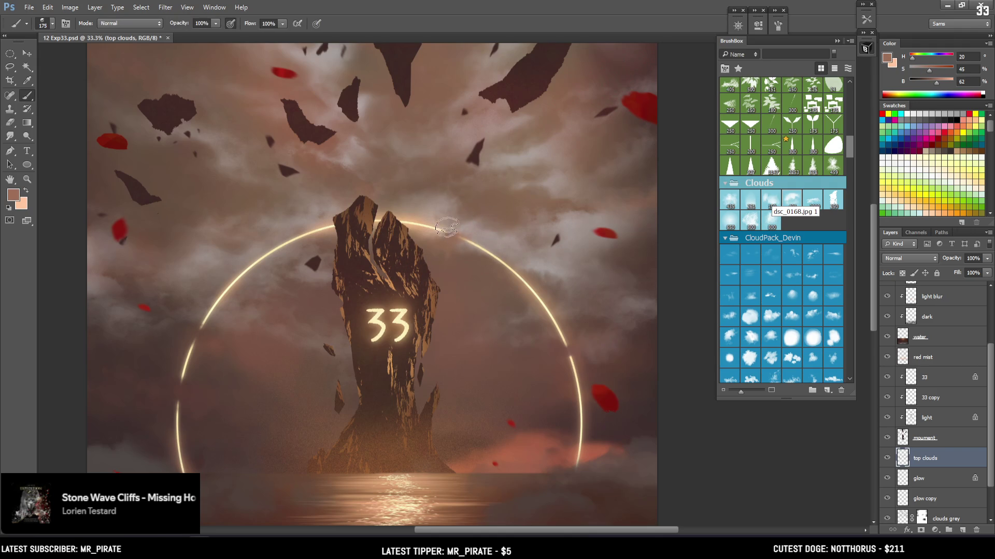
{"action": "left_click", "coordinate": [438, 236], "text": "alt"}
{"action": "key", "text": "e"}
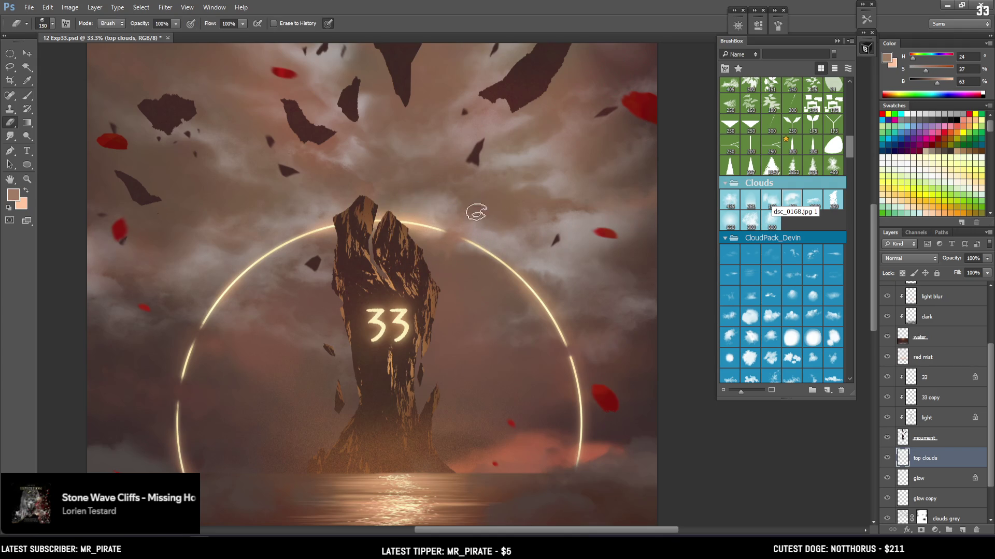
{"action": "key", "text": "b"}
{"action": "left_click", "coordinate": [465, 262], "text": "alt"}
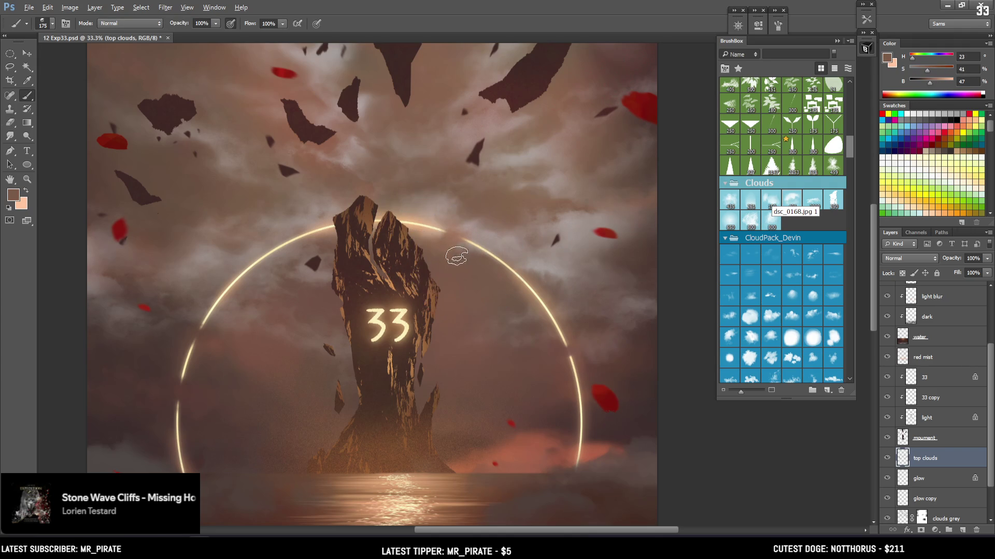
{"action": "key", "text": "e"}
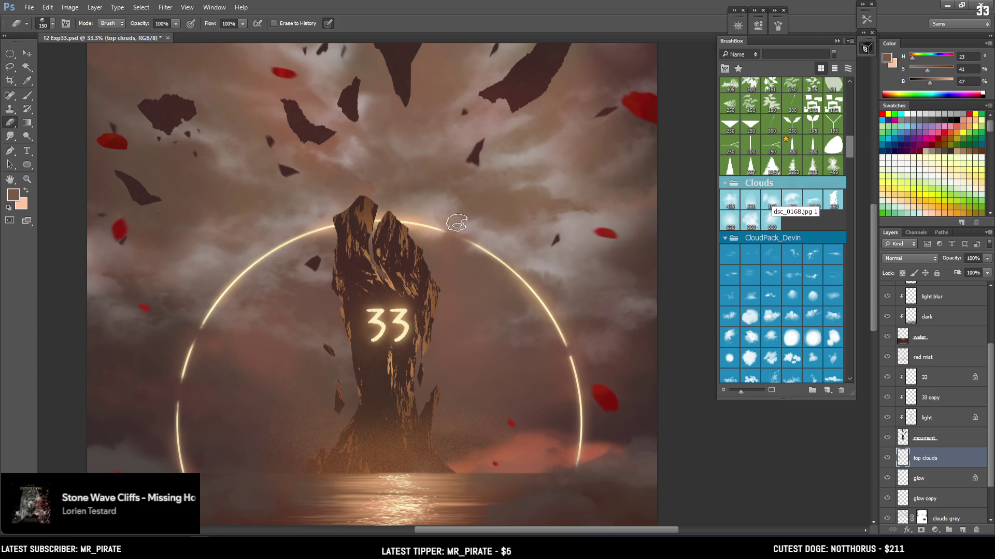
{"action": "scroll", "coordinate": [474, 163], "scroll_direction": "down", "scroll_amount": 2}
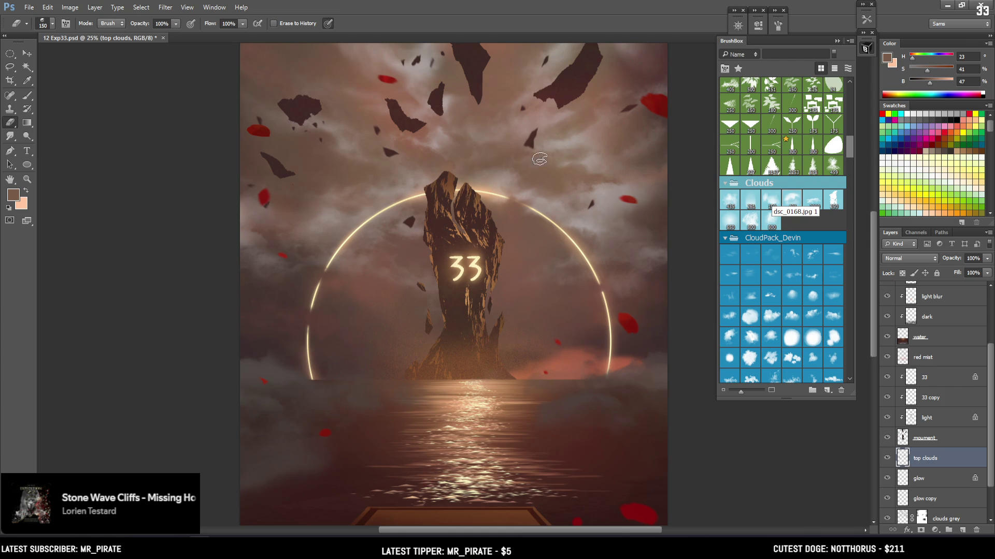
{"action": "mouse_move", "coordinate": [539, 165]}
{"action": "left_mouse_down"}
{"action": "mouse_move", "coordinate": [456, 253]}
{"action": "mouse_move", "coordinate": [484, 211]}
{"action": "mouse_move", "coordinate": [484, 237]}
{"action": "mouse_move", "coordinate": [489, 218]}
{"action": "mouse_move", "coordinate": [490, 233]}
{"action": "mouse_move", "coordinate": [515, 162]}
{"action": "mouse_move", "coordinate": [492, 228]}
{"action": "left_mouse_up"}
Zoom in and dab a sampled light cloud tone over the ring's upper right
{"action": "key", "text": "ctrl+plus"}
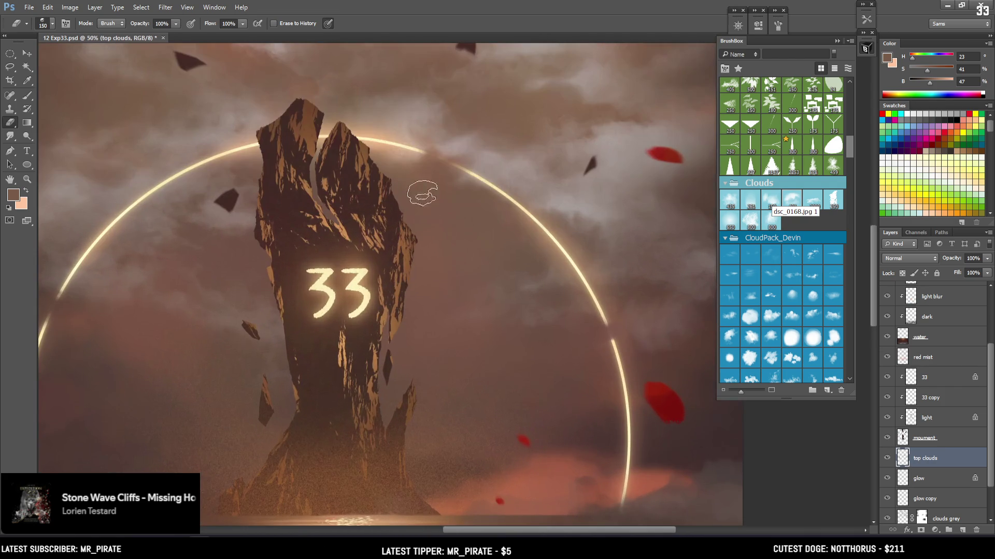
{"action": "key", "text": "ctrl+plus"}
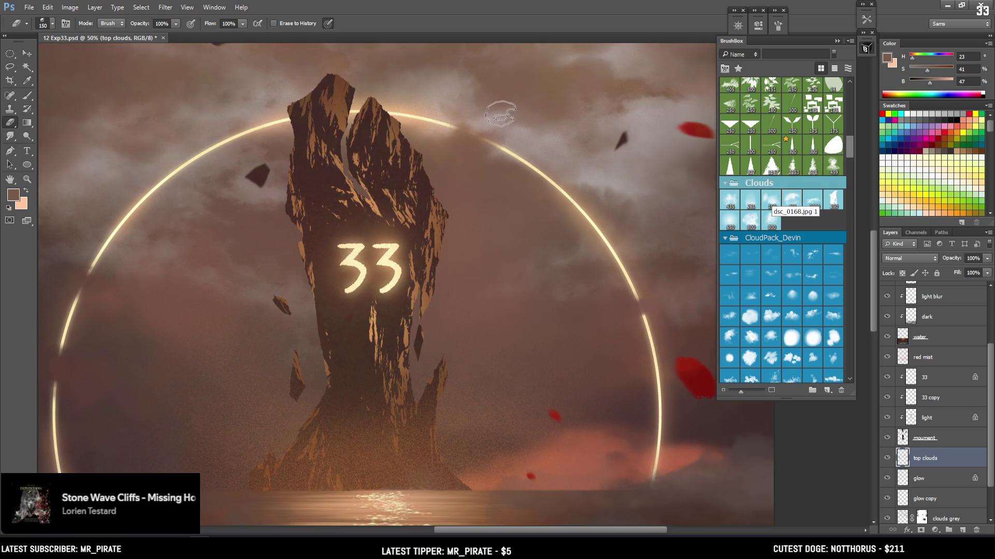
{"action": "key", "text": "b"}
{"action": "left_click", "coordinate": [538, 190], "text": "alt"}
{"action": "key", "text": "bracketleft"}
{"action": "key", "text": "bracketleft"}
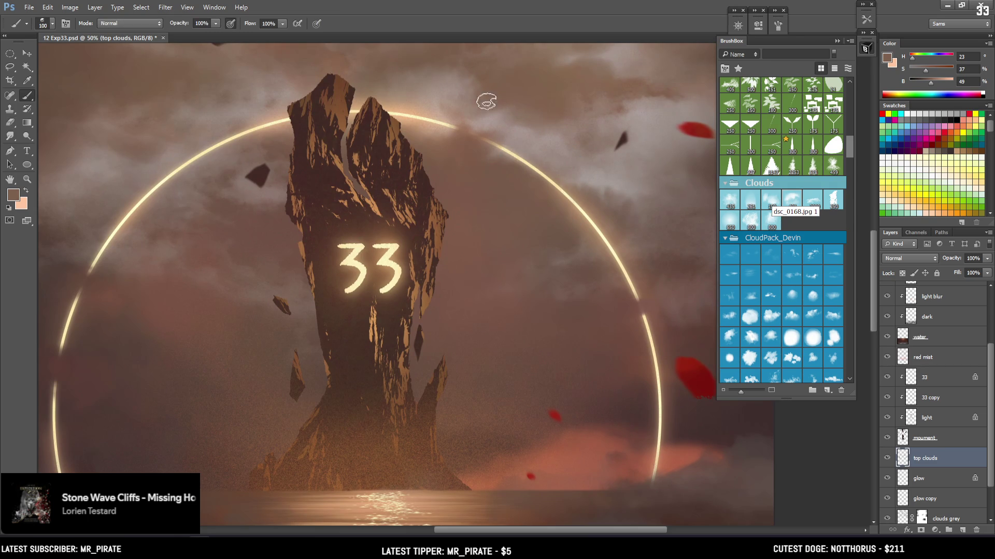
{"action": "left_click", "coordinate": [533, 185], "text": "alt"}
{"action": "left_click", "coordinate": [555, 180]}
Undo the dark dab and repaint wisps with warmer cloud tones sampled around the ring
{"action": "key", "text": "ctrl+z"}
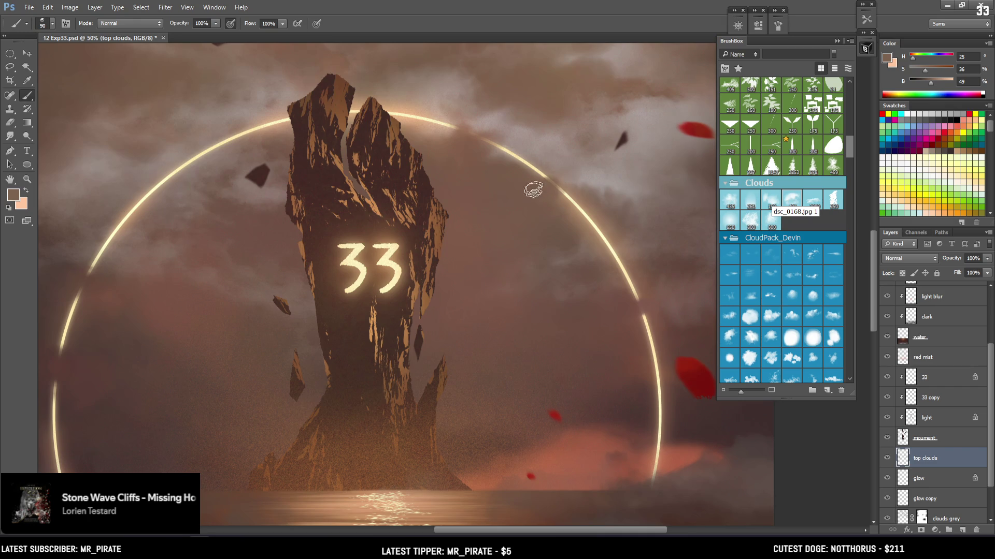
{"action": "left_click", "coordinate": [536, 182], "text": "alt"}
{"action": "left_click", "coordinate": [521, 197], "text": "alt"}
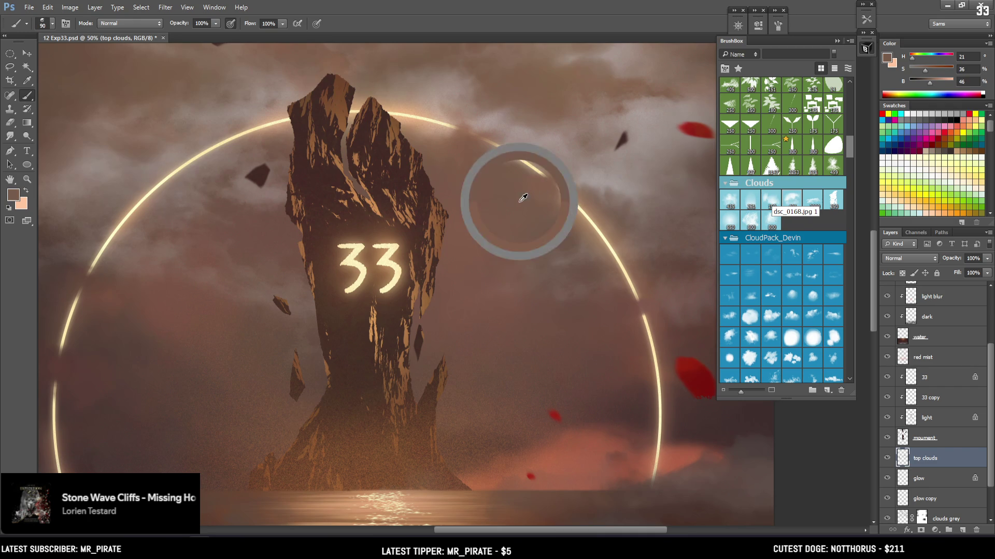
{"action": "left_click", "coordinate": [503, 181], "text": "alt"}
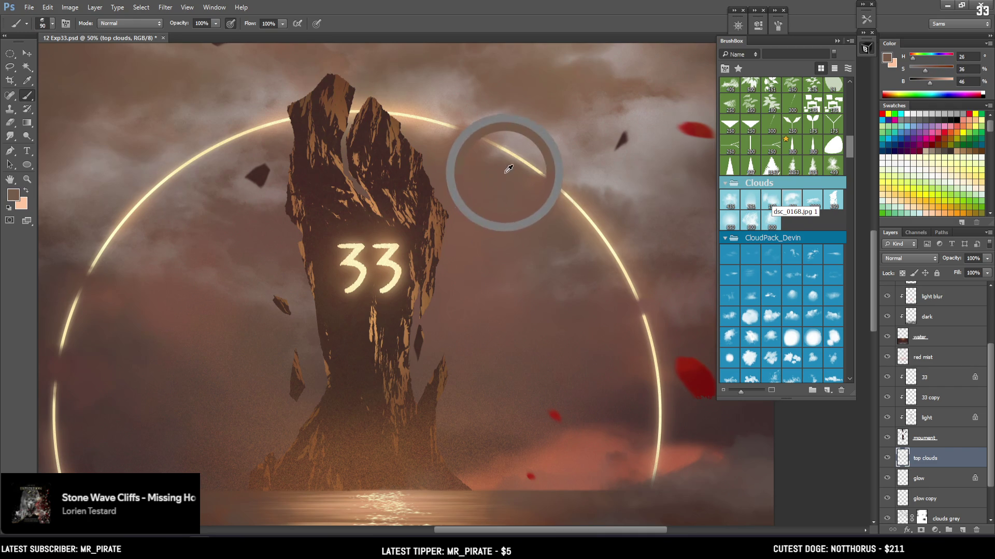
{"action": "key", "text": "bracketright"}
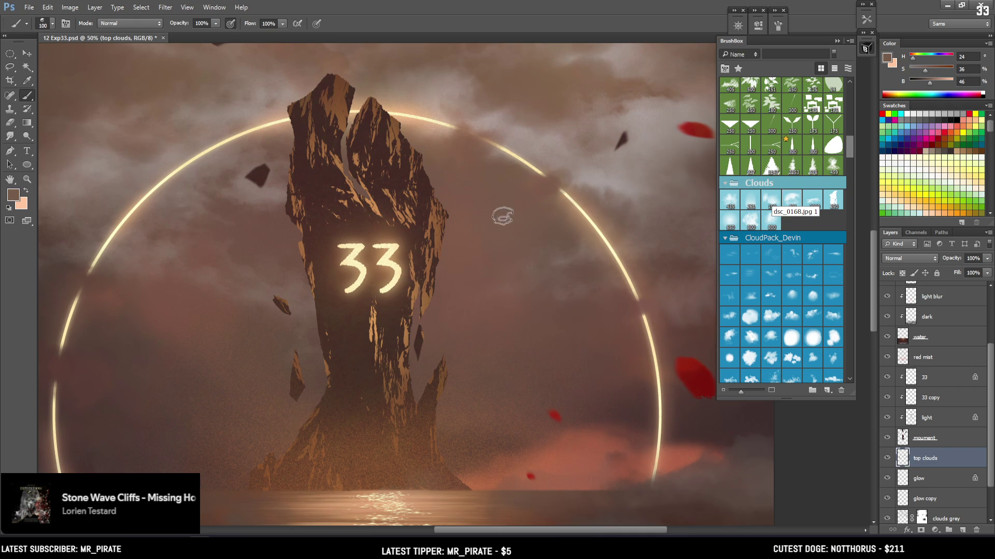
{"action": "key", "text": "e"}
{"action": "key", "text": "b"}
{"action": "left_click", "coordinate": [513, 181], "text": "alt"}
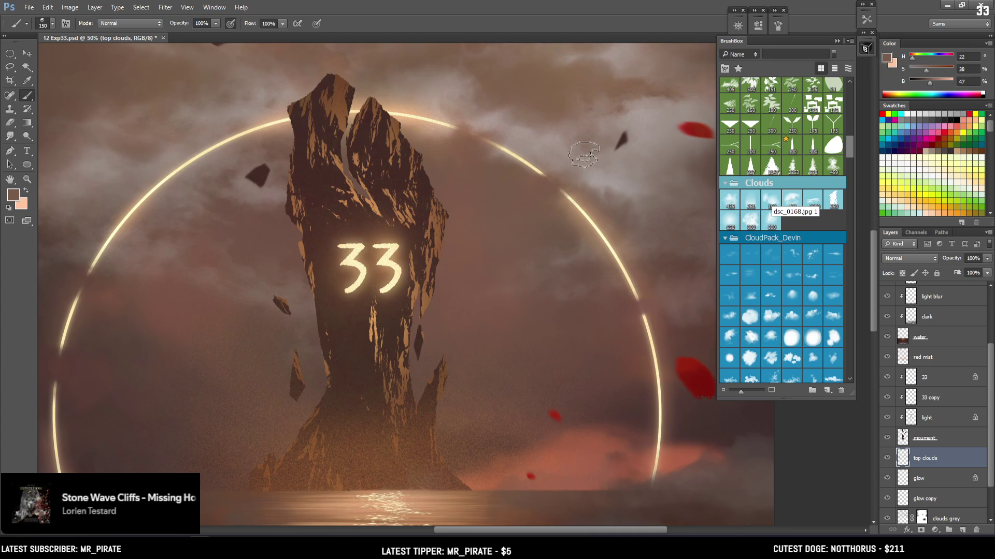
{"action": "left_click", "coordinate": [553, 179], "text": "alt"}
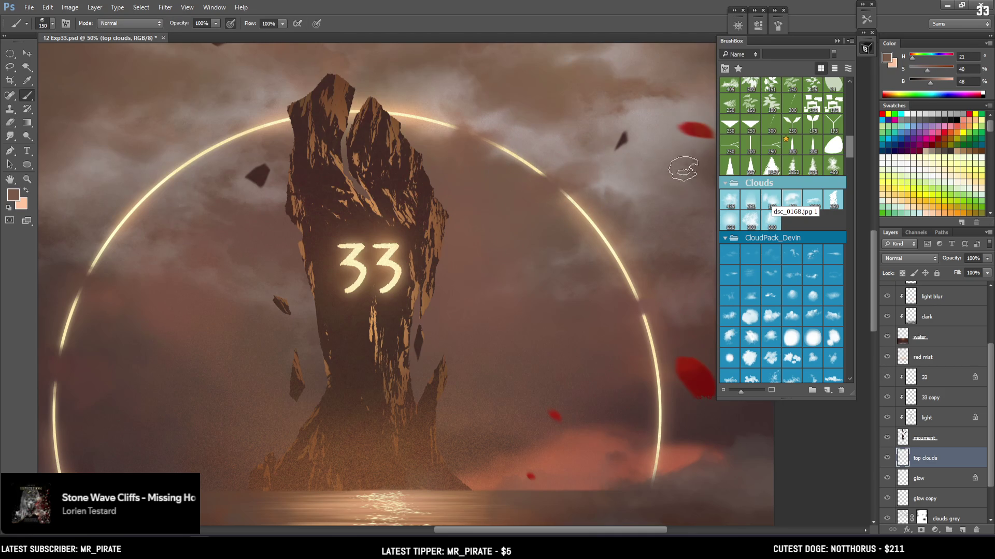
Soften the cloud wisps with a larger eraser while checking the whole poster
{"action": "key", "text": "e"}
{"action": "key", "text": "bracketright"}
{"action": "key", "text": "ctrl+minus"}
{"action": "key", "text": "ctrl+minus"}
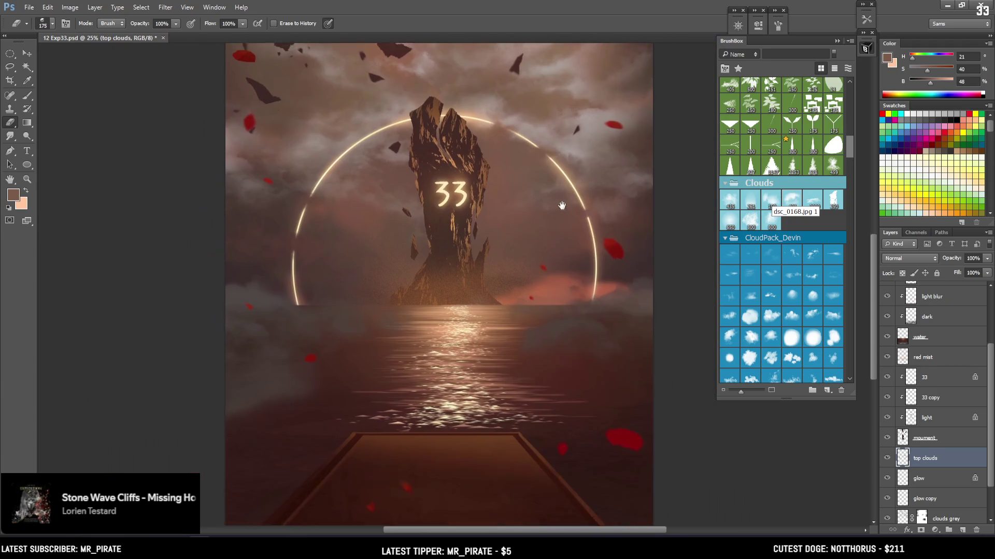
{"action": "mouse_move", "coordinate": [520, 293]}
{"action": "left_mouse_down"}
{"action": "mouse_move", "coordinate": [549, 249]}
{"action": "mouse_move", "coordinate": [537, 225]}
{"action": "left_mouse_up"}
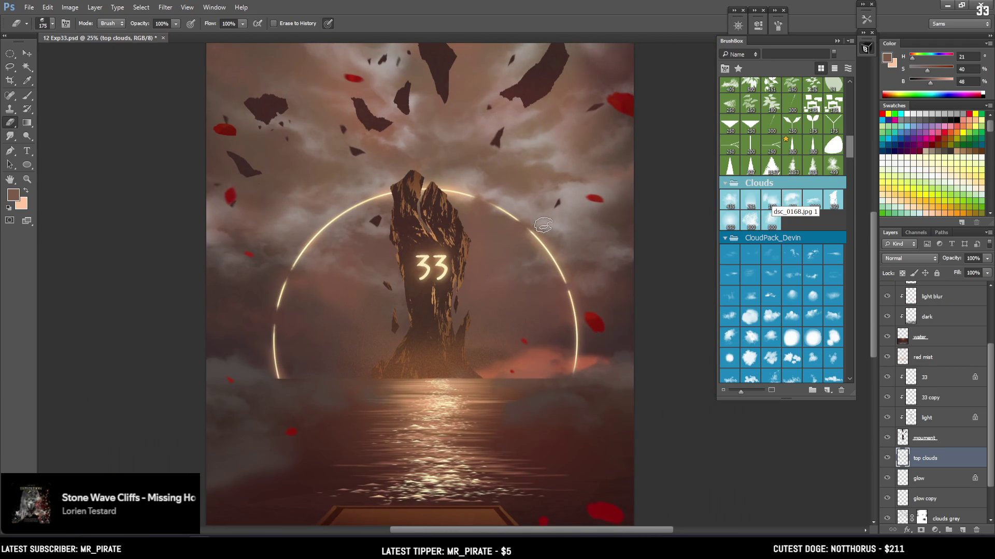
{"action": "key", "text": "bracketright"}
{"action": "key", "text": "ctrl+minus"}
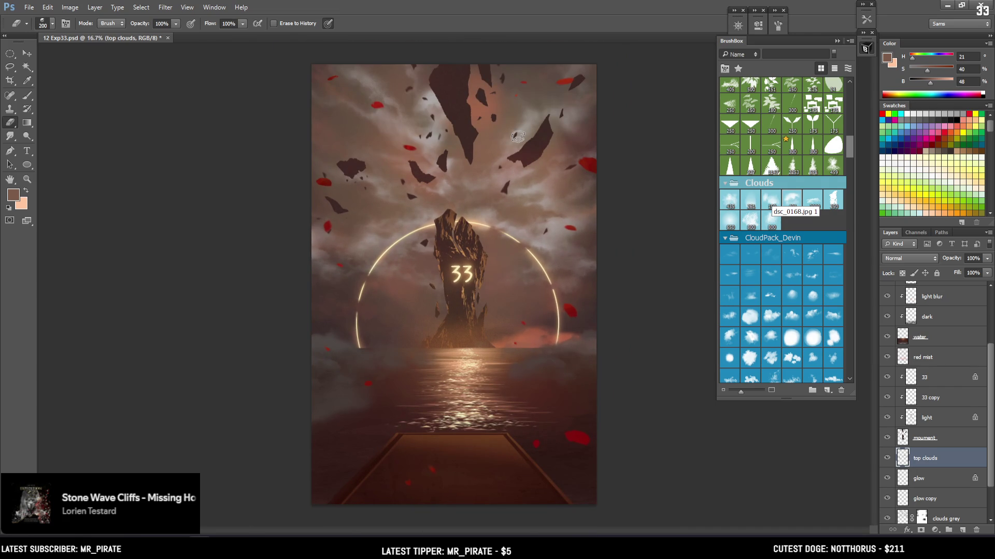
{"action": "key", "text": "ctrl+plus"}
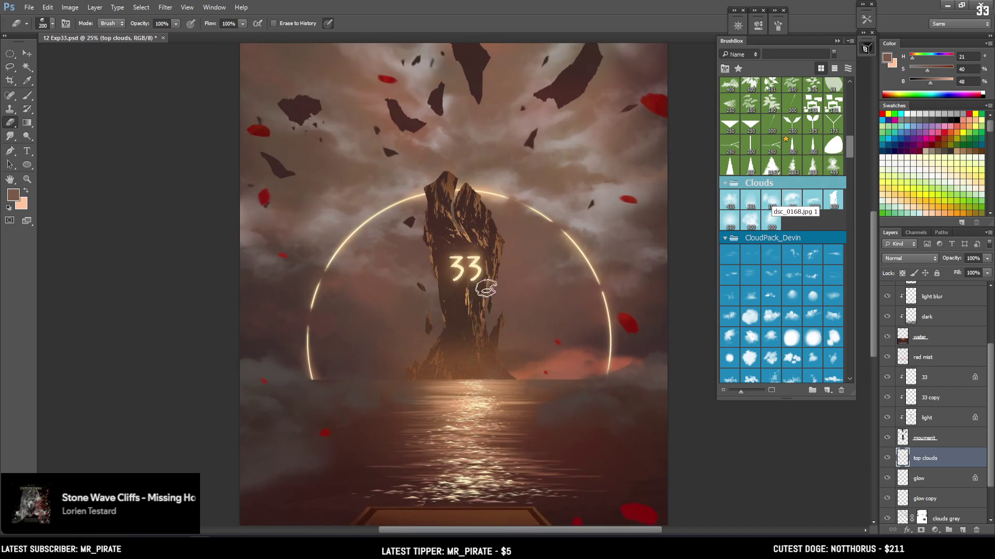
{"action": "scroll", "coordinate": [515, 326], "scroll_direction": "right", "scroll_amount": 2}
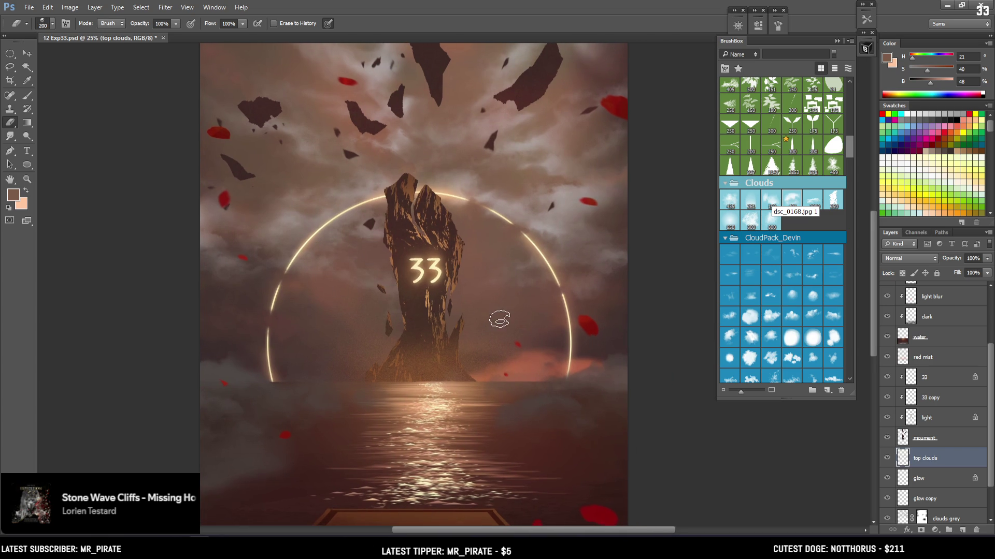
{"action": "key", "text": "b"}
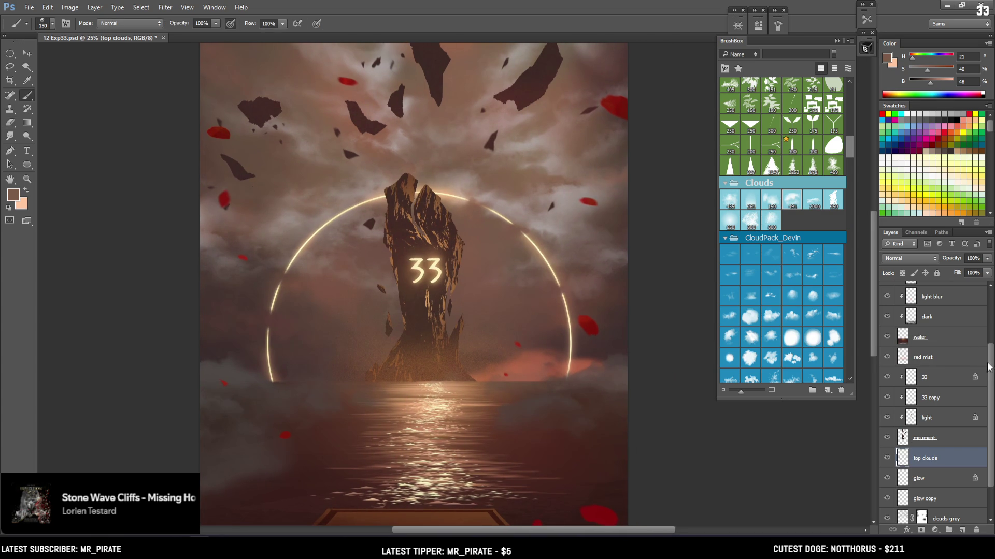
{"action": "scroll", "coordinate": [984, 334], "scroll_direction": "up", "scroll_amount": 4}
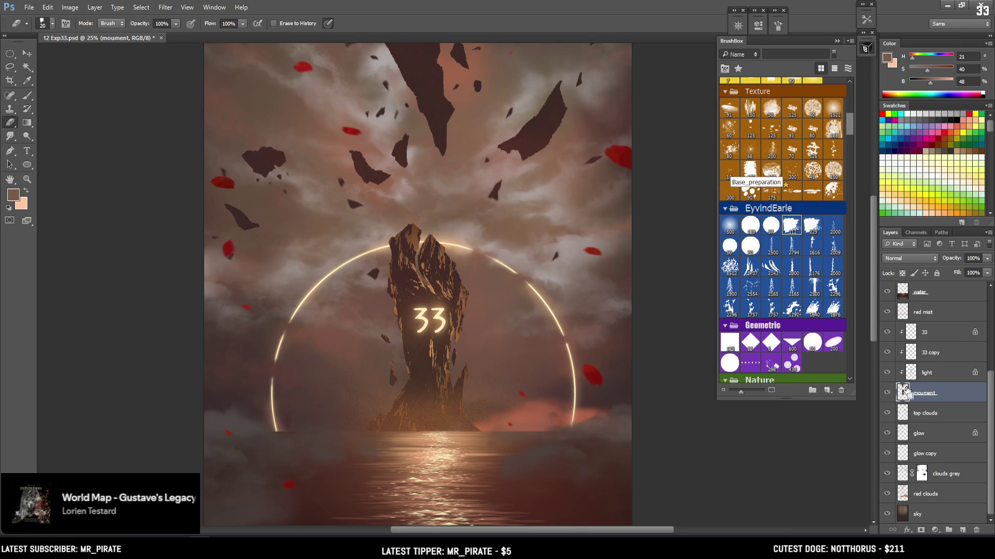
Erase along the rock pillar's edges on the monument layer with a small 20–25 eraser
{"action": "key", "text": "ctrl+plus"}
{"action": "key", "text": "ctrl+plus"}
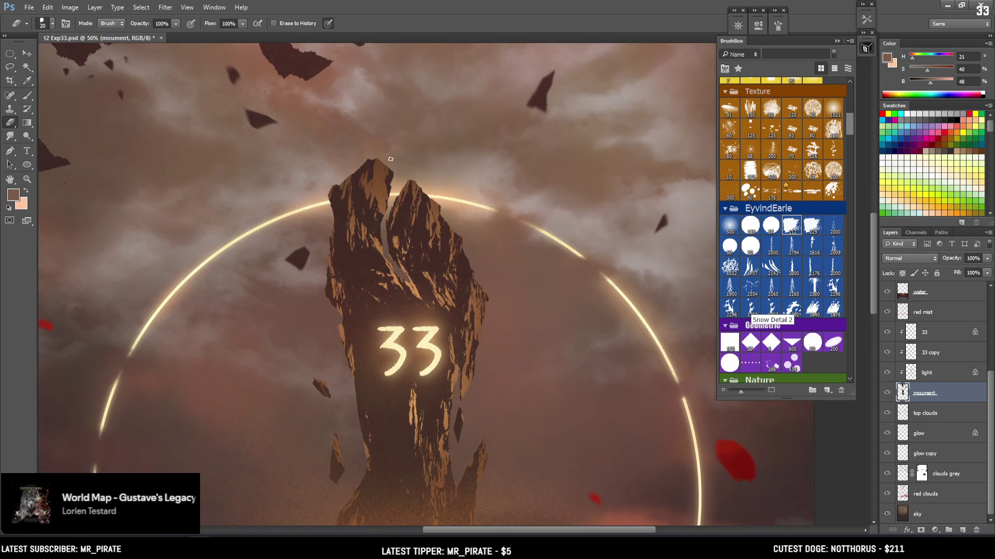
{"action": "key", "text": "bracketright"}
{"action": "key", "text": "bracketleft"}
{"action": "key", "text": "bracketleft"}
{"action": "key", "text": "ctrl+minus"}
{"action": "key", "text": "ctrl+minus"}
{"action": "key", "text": "ctrl+minus"}
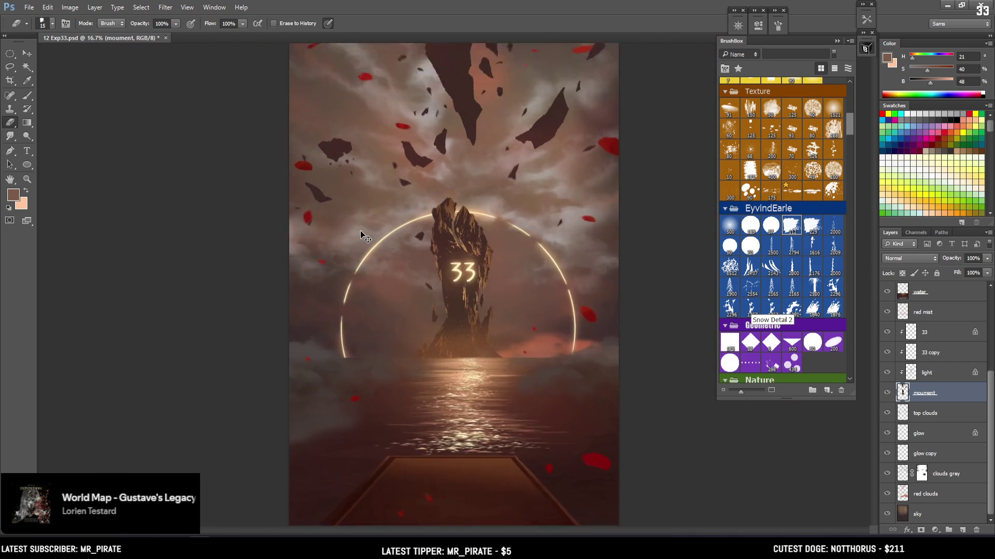
{"action": "key", "text": "ctrl+plus"}
{"action": "left_click_drag", "start_coordinate": [326, 166], "coordinate": [351, 181]}
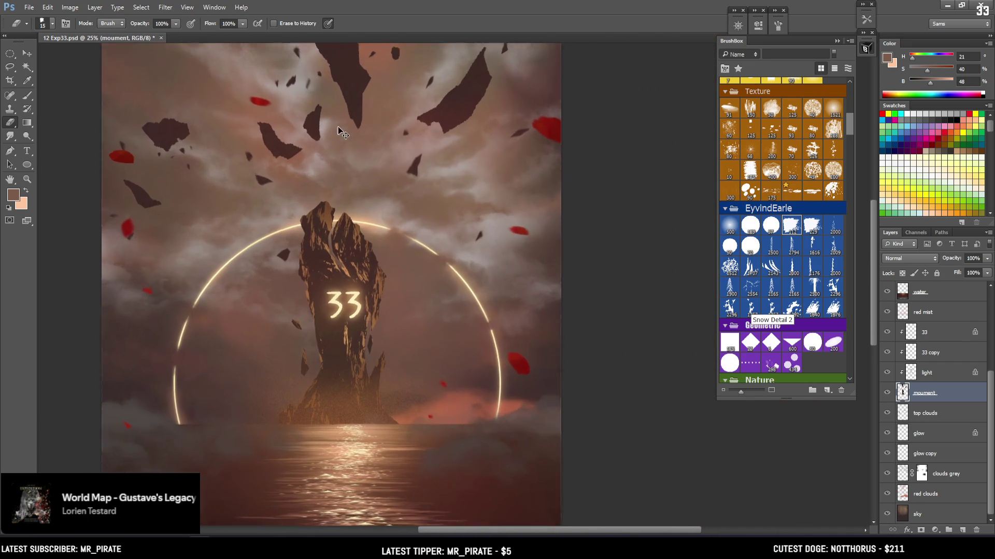
{"action": "key", "text": "ctrl+plus"}
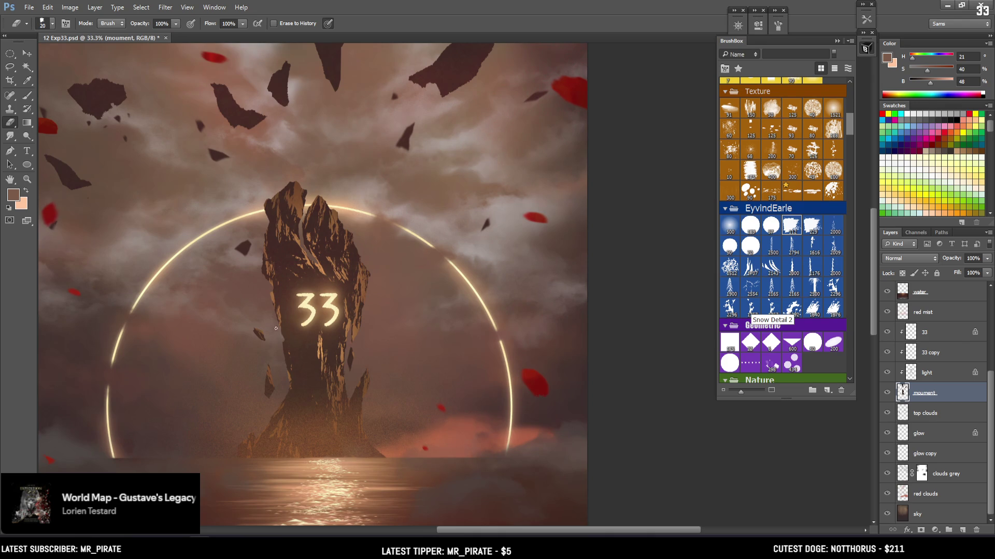
{"action": "key", "text": "bracketright"}
{"action": "key", "text": "bracketleft"}
{"action": "key", "text": "bracketleft"}
{"action": "scroll", "coordinate": [262, 249], "scroll_direction": "down", "scroll_amount": 3}
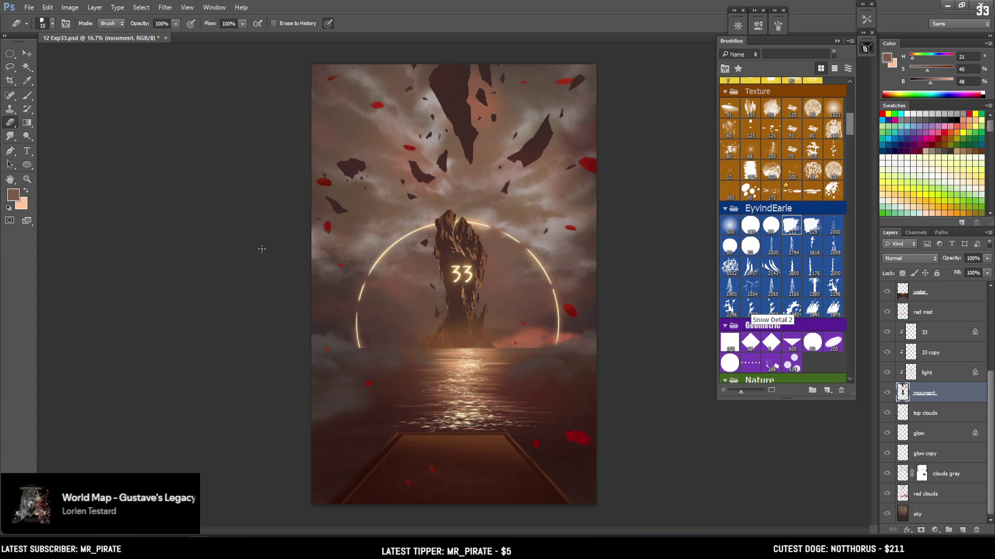
Erase fine edge details around the 33 pillar with a size-15 eraser, then view the whole poster
{"action": "scroll", "coordinate": [449, 258], "scroll_direction": "up", "scroll_amount": 3}
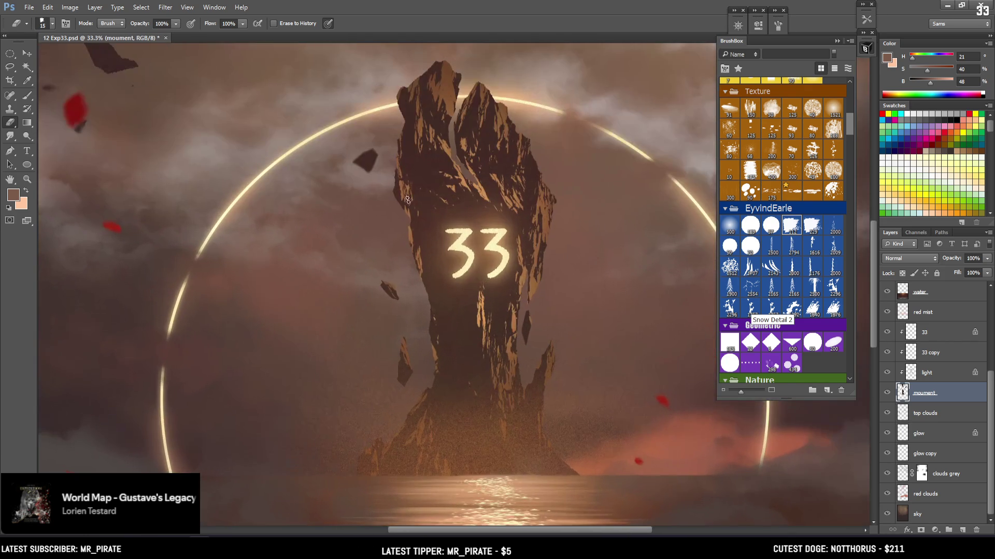
{"action": "mouse_move", "coordinate": [462, 278]}
{"action": "left_mouse_down"}
{"action": "mouse_move", "coordinate": [401, 266]}
{"action": "mouse_move", "coordinate": [369, 274]}
{"action": "left_mouse_up"}
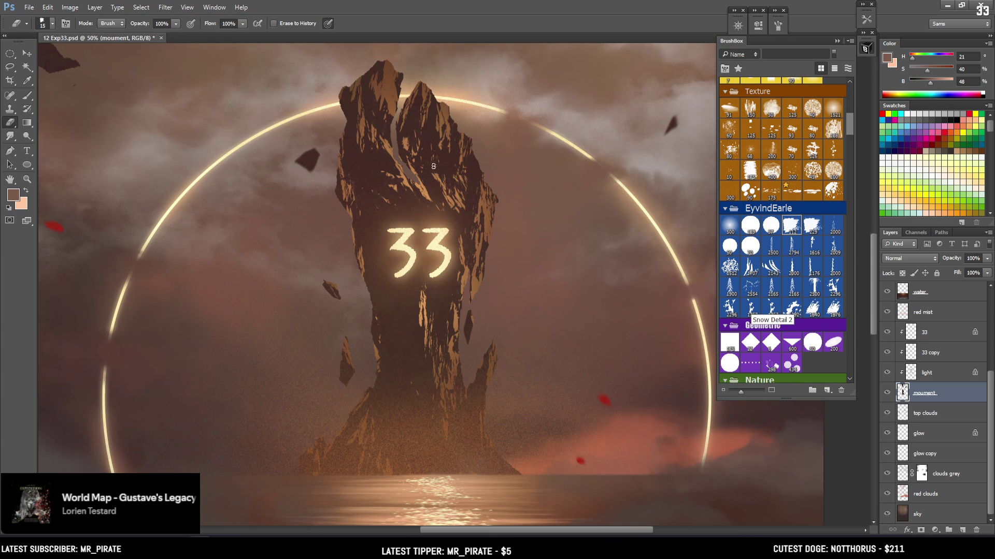
{"action": "key", "text": "ctrl+minus"}
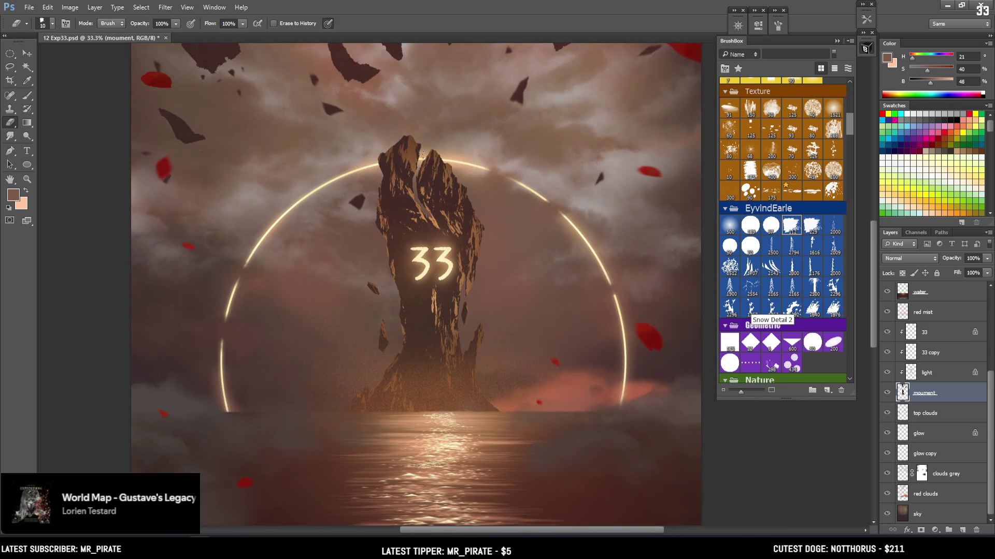
{"action": "left_click_drag", "start_coordinate": [473, 155], "coordinate": [419, 222]}
{"action": "key", "text": "bracketright"}
{"action": "key", "text": "bracketright"}
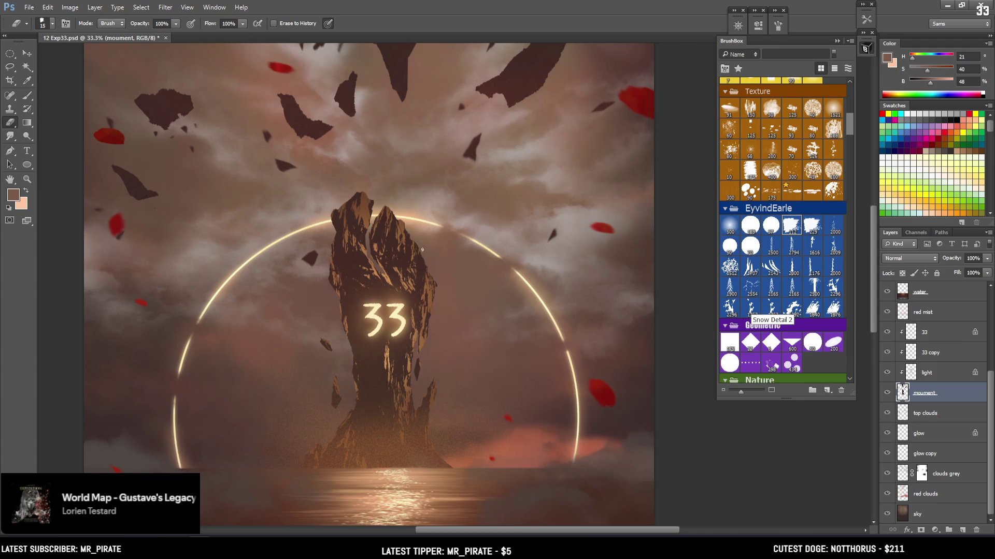
{"action": "key", "text": "ctrl+minus"}
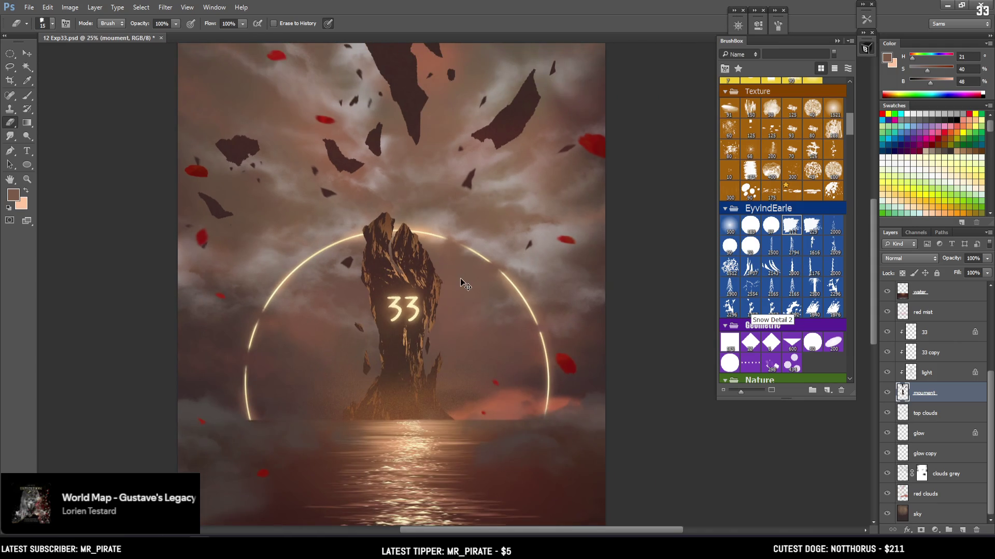
{"action": "key", "text": "ctrl+minus"}
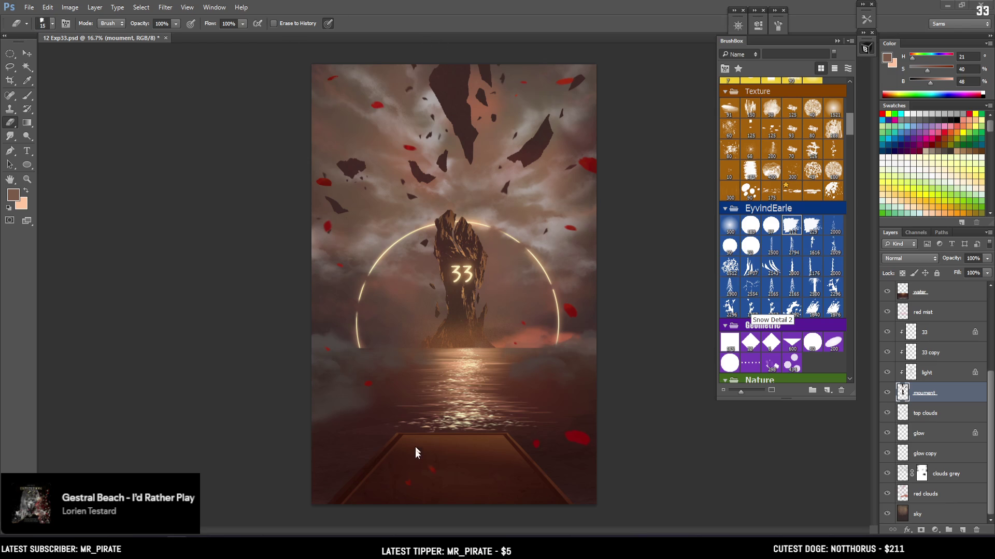
{"action": "left_click", "coordinate": [935, 374]}
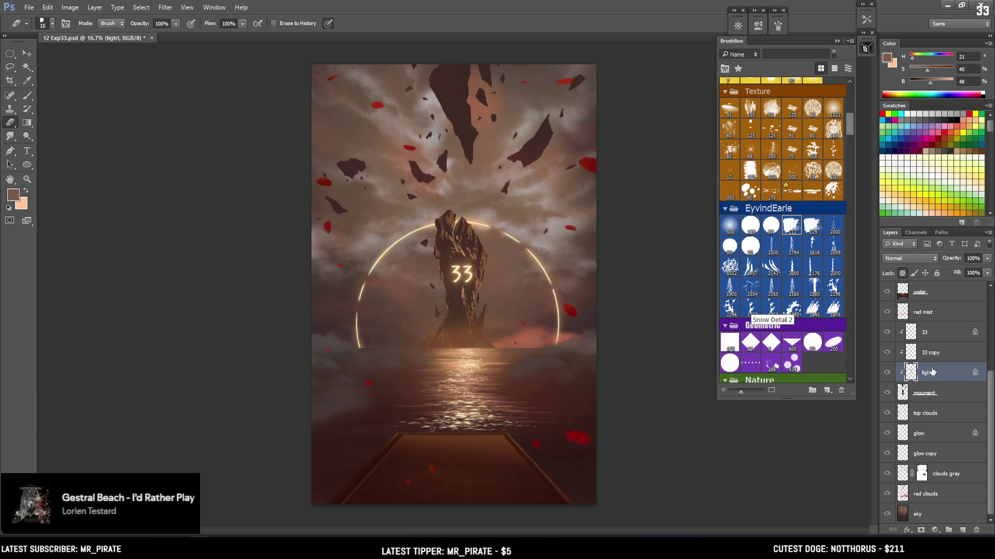
Paint warm light onto the rock pillar with a textured brush on the clipped 'light' layer
{"action": "scroll", "coordinate": [791, 252], "scroll_direction": "up", "scroll_amount": 3}
{"action": "left_click", "coordinate": [811, 313]}
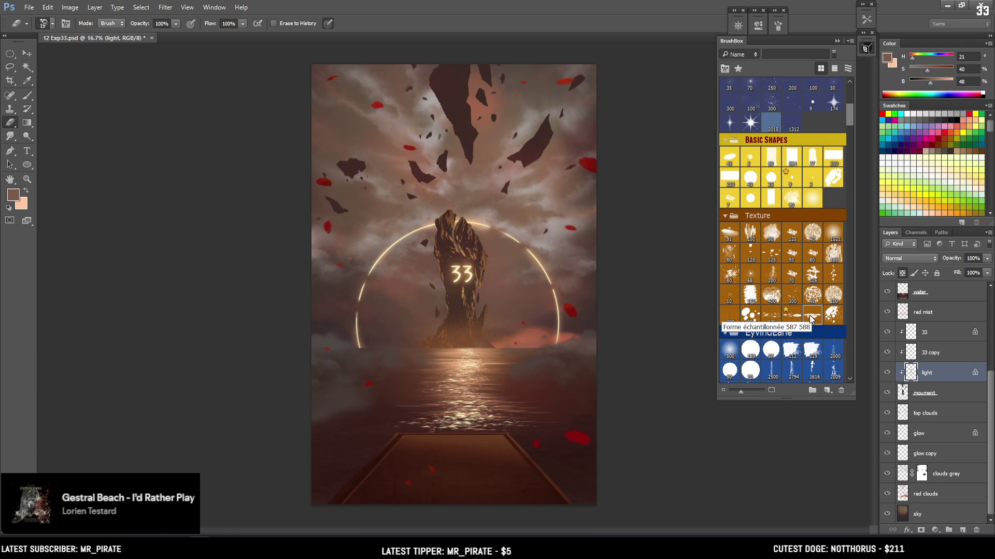
{"action": "key", "text": "b"}
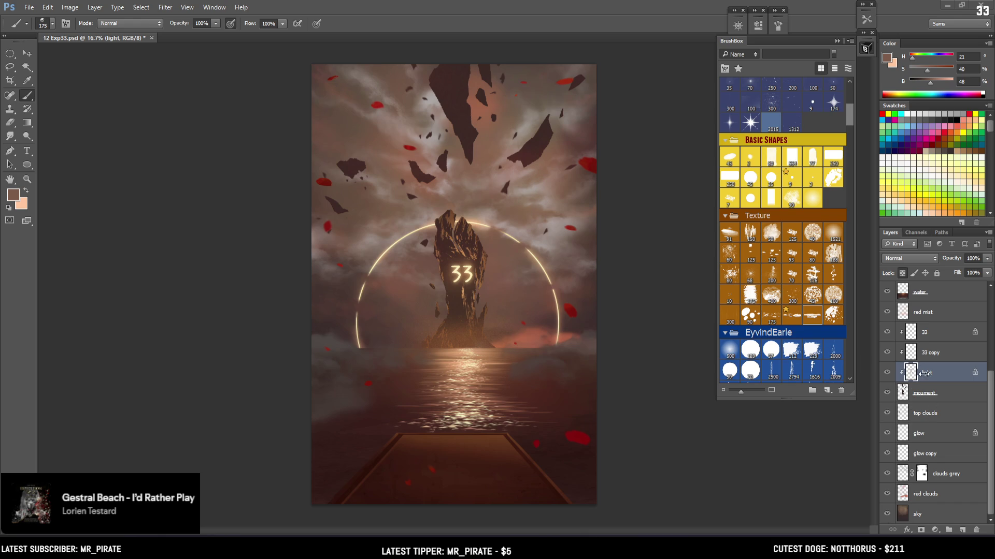
{"action": "key", "text": "ctrl+plus"}
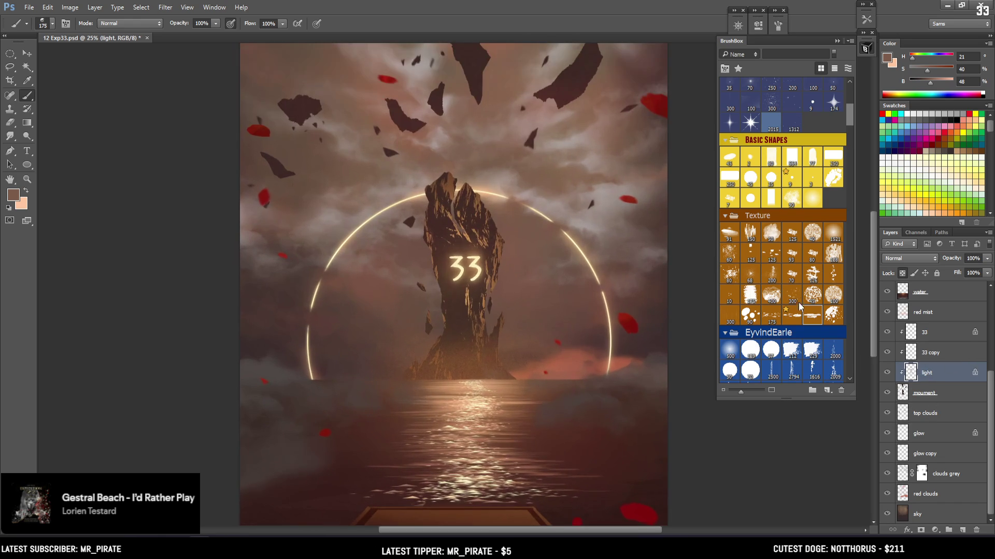
Unlock the light layer's transparency, sample warm brown, and erase the glow from the floating rock's tip
{"action": "left_click", "coordinate": [450, 185], "text": "alt"}
{"action": "left_click_drag", "start_coordinate": [485, 133], "coordinate": [436, 281]}
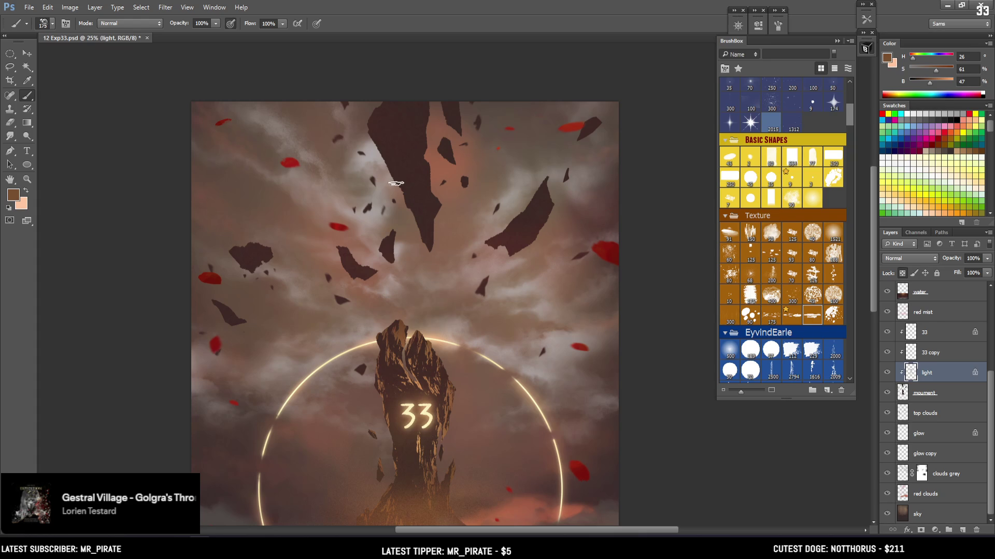
{"action": "left_click", "coordinate": [901, 273]}
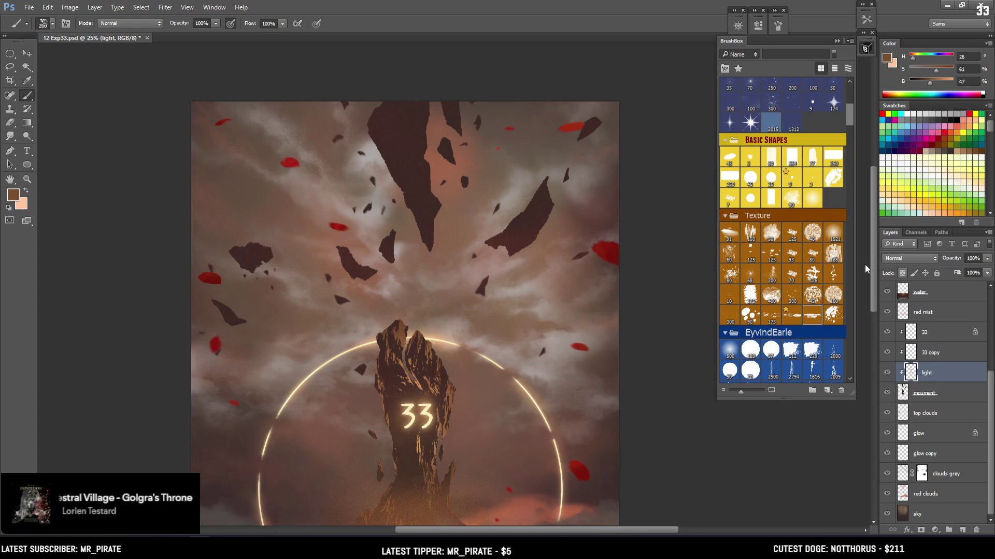
{"action": "key", "text": "bracketright"}
{"action": "key", "text": "bracketright"}
{"action": "key", "text": "bracketright"}
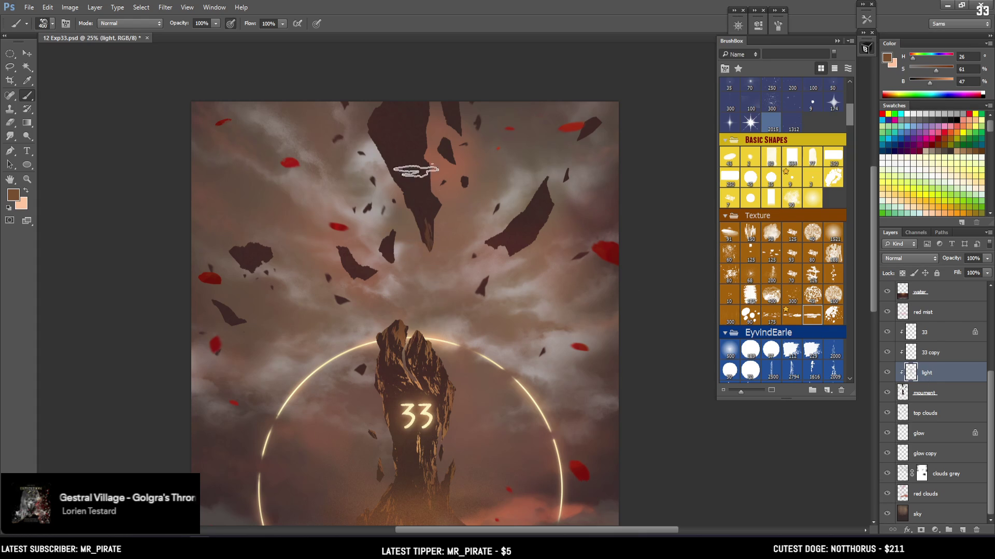
{"action": "key", "text": "e"}
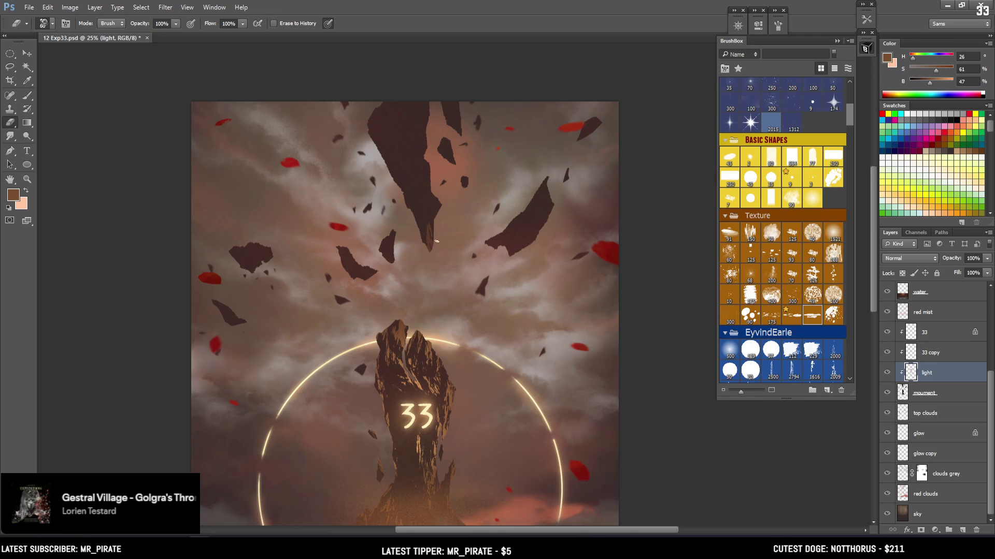
{"action": "key", "text": "b"}
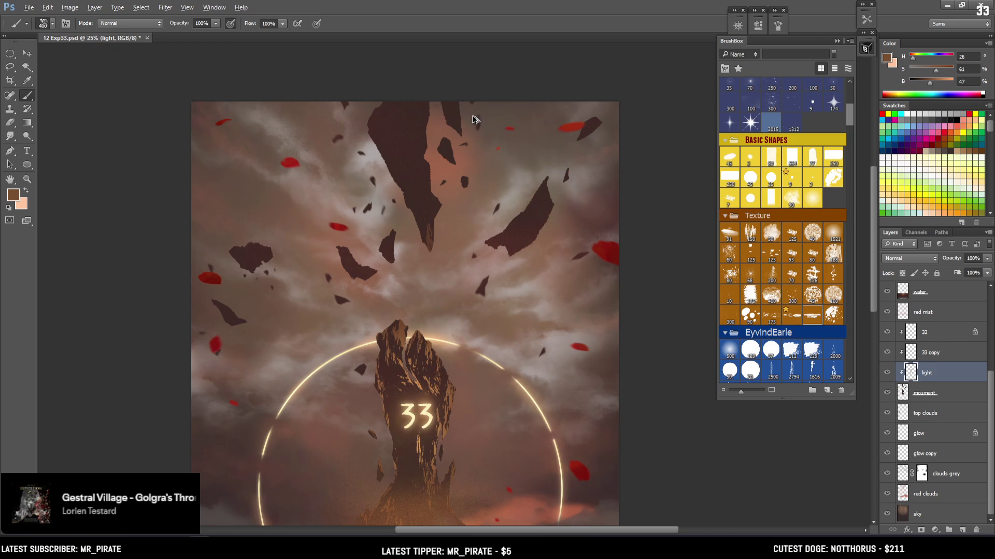
{"action": "key", "text": "e"}
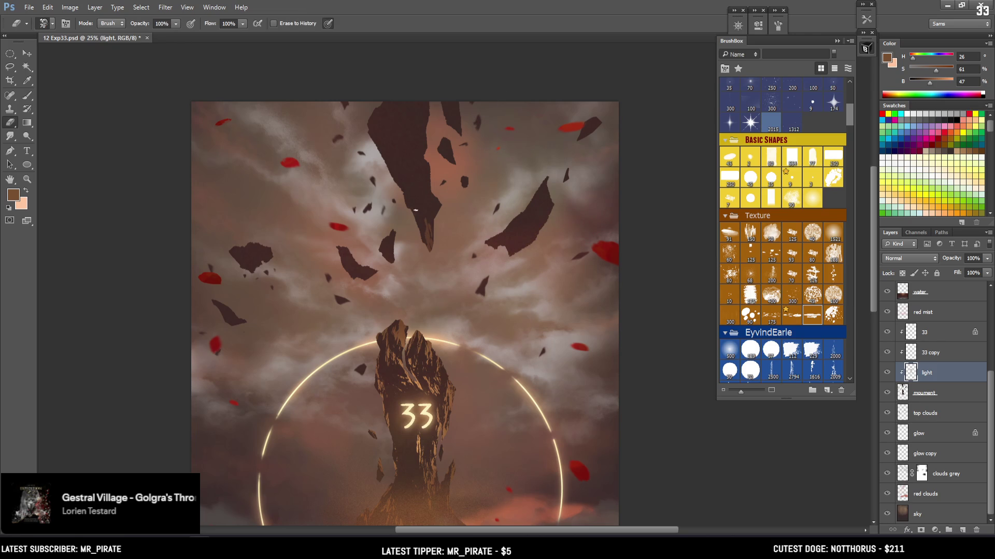
{"action": "key", "text": "bracketright"}
{"action": "left_click_drag", "start_coordinate": [427, 250], "coordinate": [426, 216]}
{"action": "key", "text": "b"}
Rename the light layer to 'texture'
{"action": "double_click", "coordinate": [926, 373]}
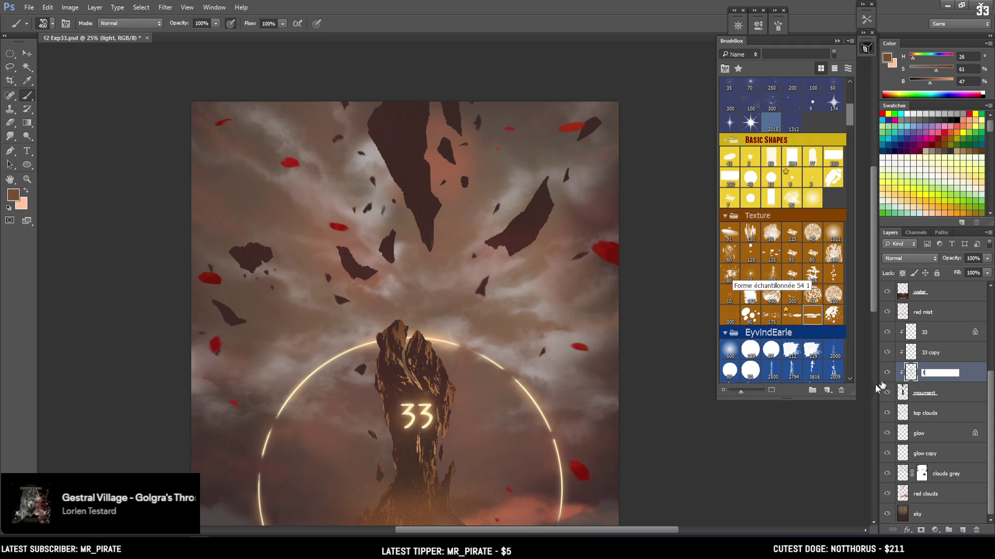
{"action": "type", "text": "texture"}
{"action": "key", "text": "Return"}
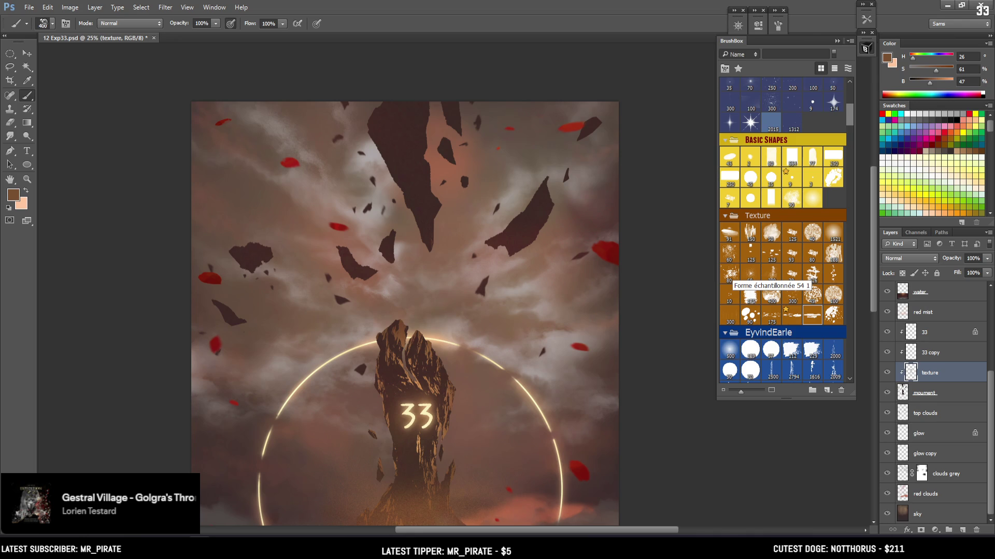
Paint and erase brown texture on the floating rocks with a 500 brush and 250 eraser
{"action": "key", "text": "l"}
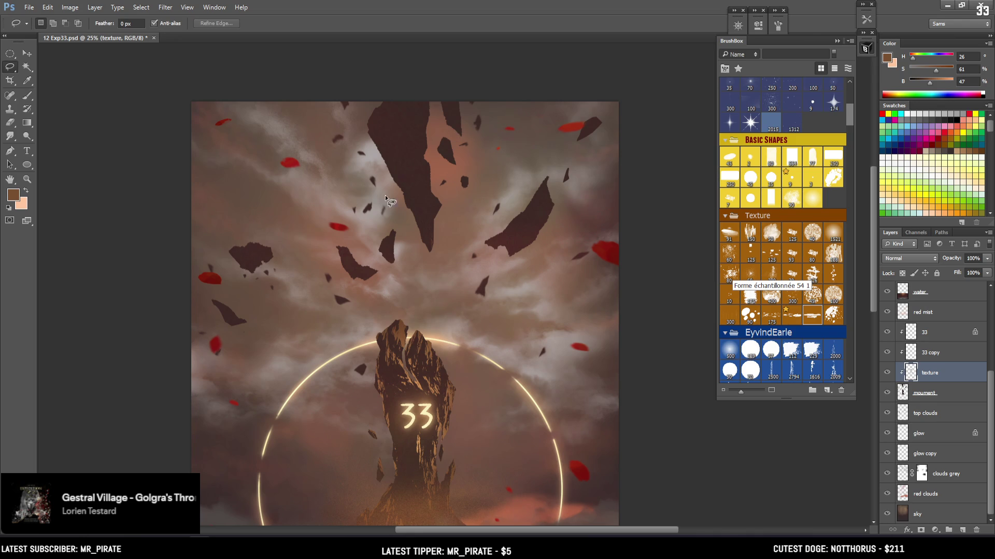
{"action": "left_click_drag", "start_coordinate": [288, 261], "coordinate": [241, 255]}
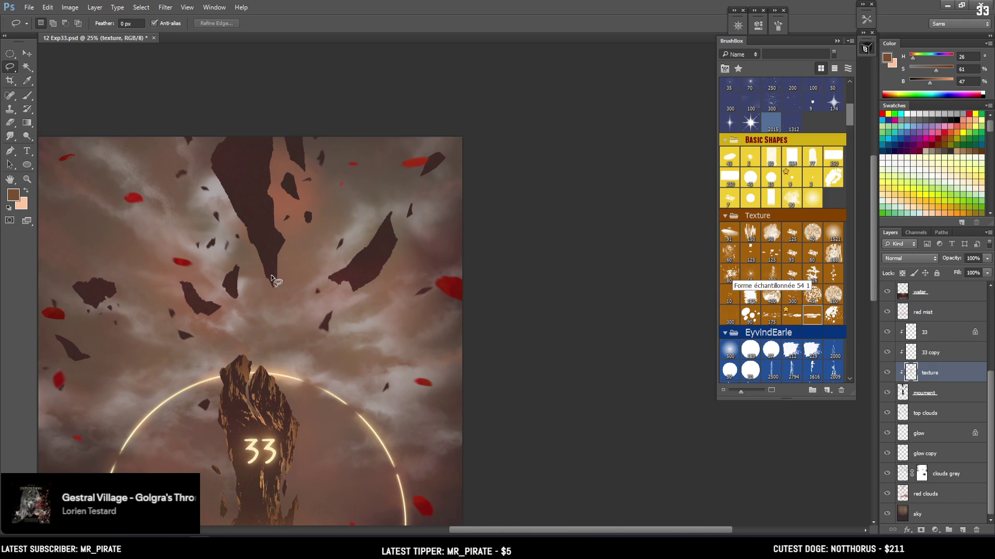
{"action": "key", "text": "b"}
{"action": "key", "text": "bracketright"}
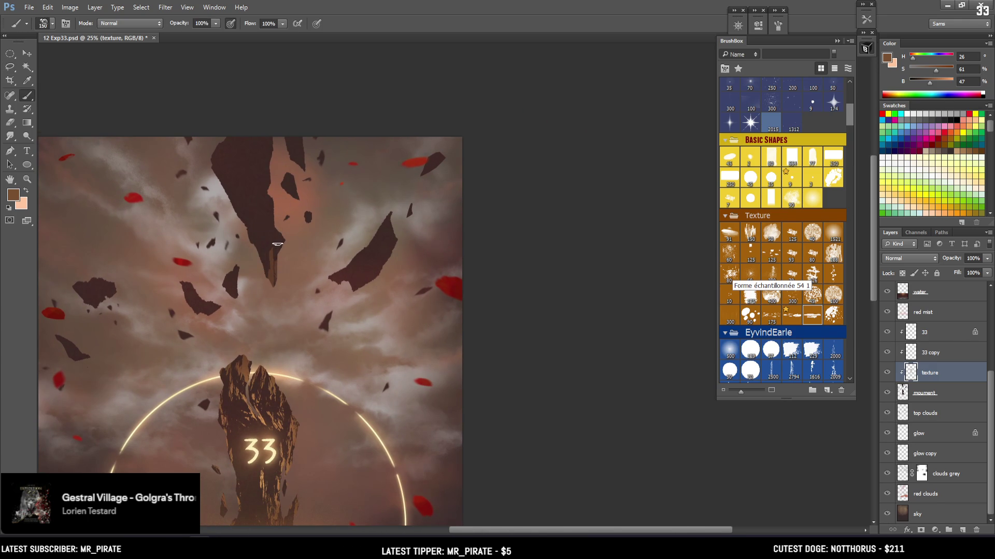
{"action": "key", "text": "e"}
{"action": "key", "text": "bracketright"}
{"action": "key", "text": "bracketright"}
{"action": "key", "text": "bracketright"}
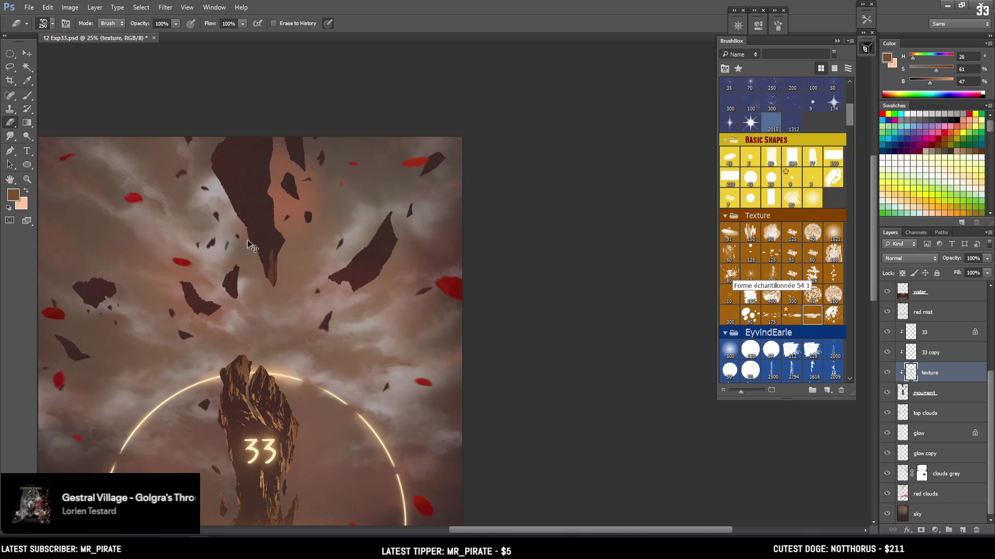
{"action": "key", "text": "b"}
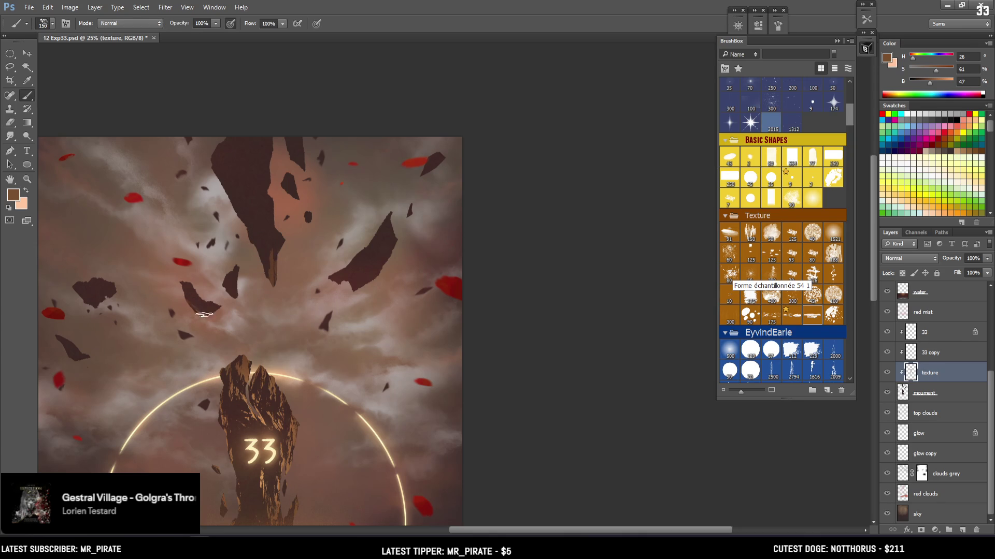
{"action": "key", "text": "e"}
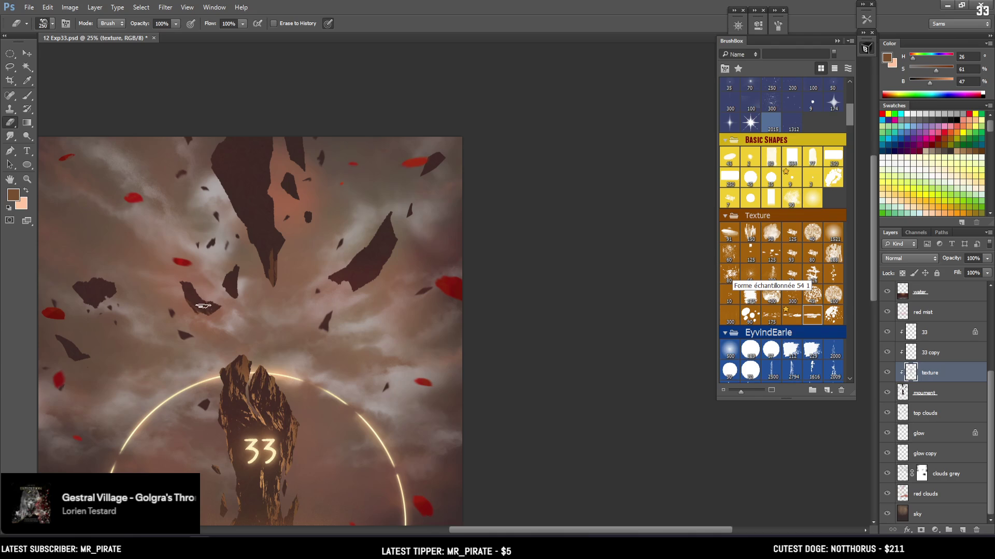
{"action": "key", "text": "b"}
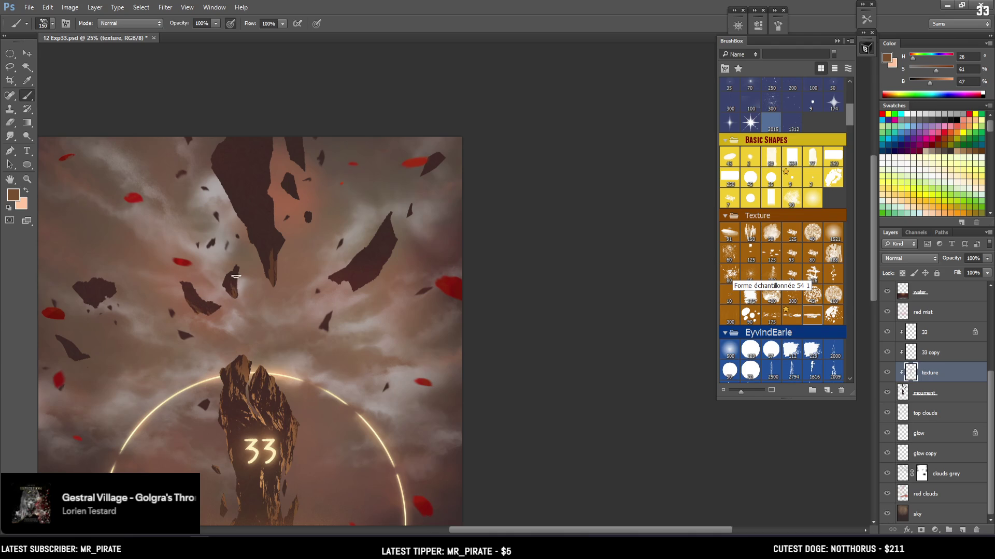
{"action": "key", "text": "e"}
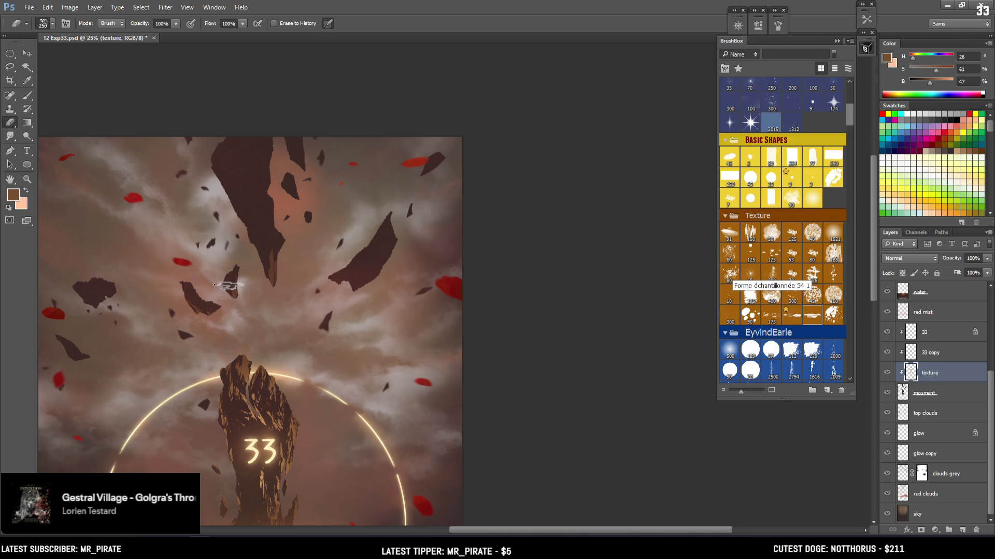
{"action": "key", "text": "b"}
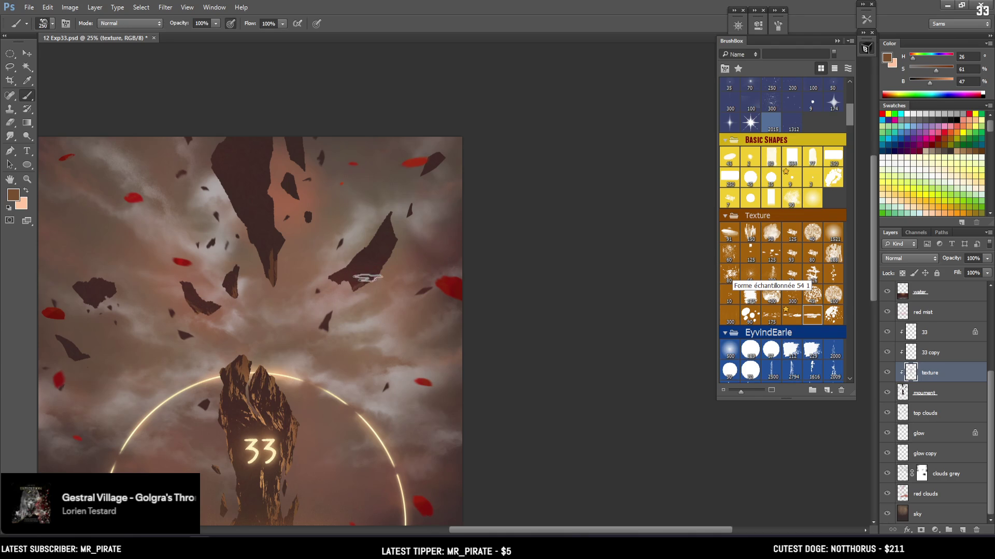
{"action": "key", "text": "bracketright"}
{"action": "key", "text": "bracketright"}
{"action": "key", "text": "bracketright"}
Undo the brown strokes on the floating rock and begin lassoing its outline
{"action": "left_click_drag", "start_coordinate": [363, 264], "coordinate": [396, 186]}
{"action": "key", "text": "ctrl+z"}
{"action": "key", "text": "l"}
{"action": "mouse_move", "coordinate": [373, 250]}
{"action": "left_mouse_down"}
{"action": "mouse_move", "coordinate": [402, 212]}
{"action": "mouse_move", "coordinate": [345, 282]}
{"action": "mouse_move", "coordinate": [393, 245]}
{"action": "mouse_move", "coordinate": [370, 258]}
{"action": "left_mouse_up"}
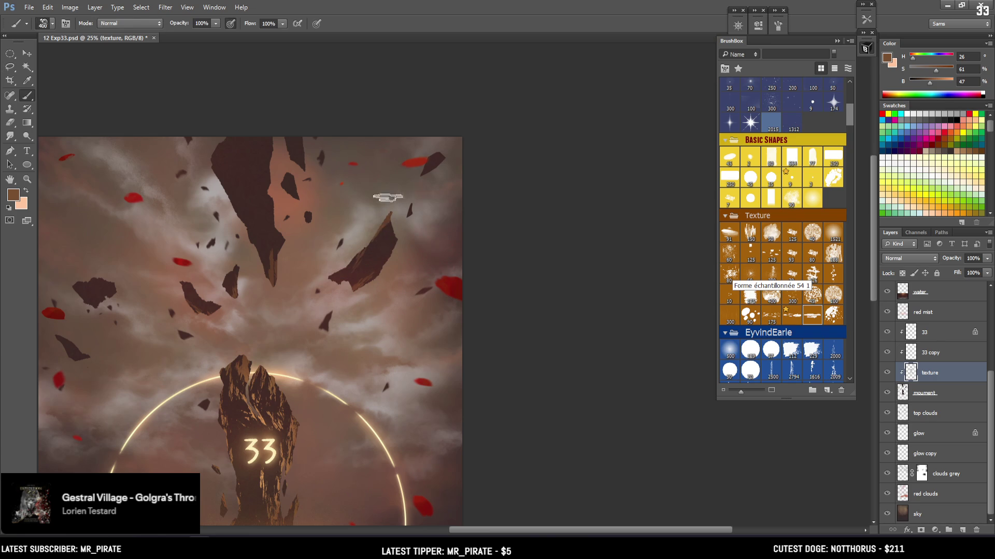
{"action": "left_click_drag", "start_coordinate": [389, 201], "coordinate": [387, 224]}
Finish lassoing the right floating rock, paint a light top with a 900 brush, and deselect
{"action": "key", "text": "alt"}
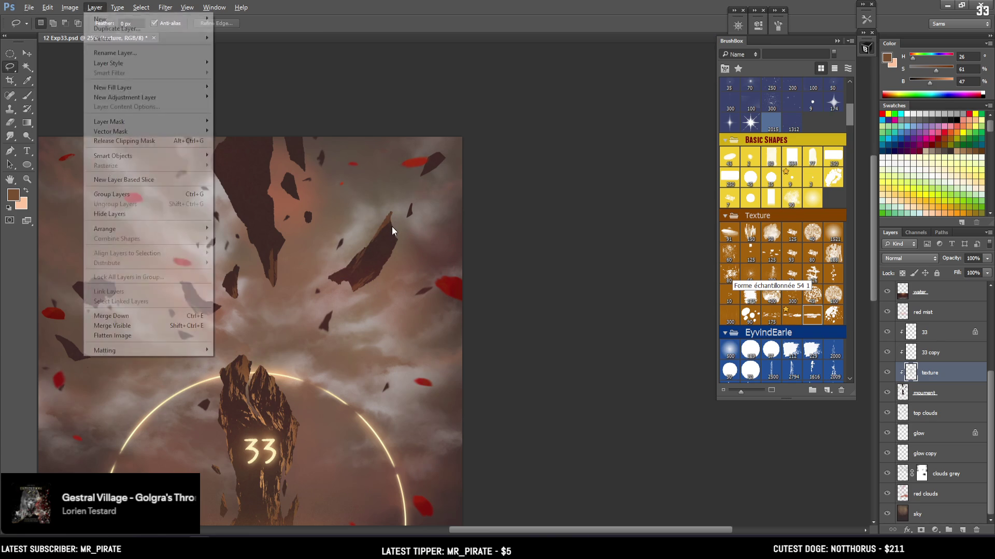
{"action": "mouse_move", "coordinate": [389, 231]}
{"action": "left_mouse_down"}
{"action": "mouse_move", "coordinate": [405, 208]}
{"action": "mouse_move", "coordinate": [331, 280]}
{"action": "mouse_move", "coordinate": [362, 274]}
{"action": "mouse_move", "coordinate": [401, 234]}
{"action": "mouse_move", "coordinate": [357, 261]}
{"action": "mouse_move", "coordinate": [366, 223]}
{"action": "mouse_move", "coordinate": [355, 263]}
{"action": "left_mouse_up"}
{"action": "key", "text": "b"}
{"action": "key", "text": "bracketright"}
{"action": "key", "text": "bracketright"}
{"action": "key", "text": "bracketright"}
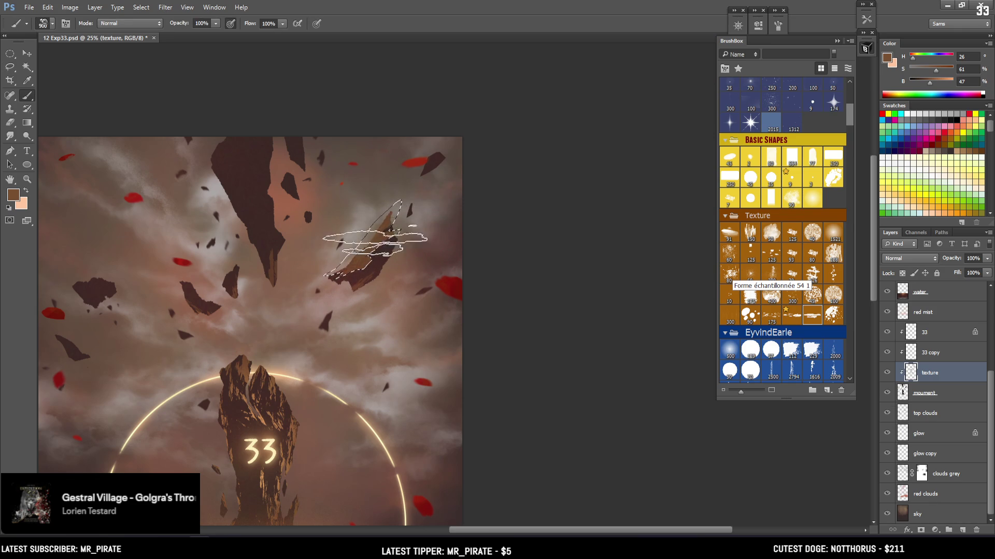
{"action": "key", "text": "ctrl+d"}
Clean up the rock's painted light with a 250–300 eraser
{"action": "key", "text": "e"}
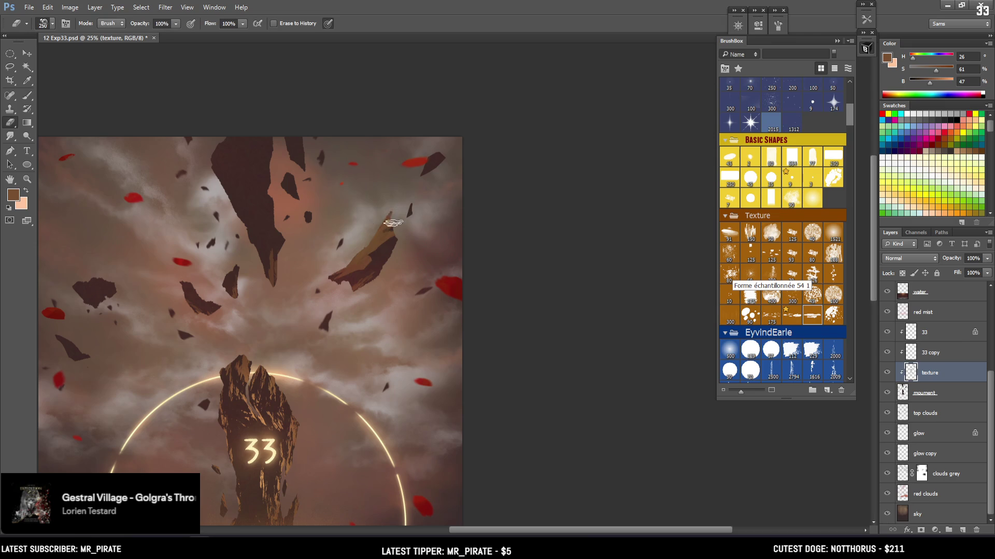
{"action": "key", "text": "bracketright"}
{"action": "key", "text": "bracketright"}
{"action": "key", "text": "bracketleft"}
{"action": "key", "text": "bracketleft"}
{"action": "key", "text": "bracketleft"}
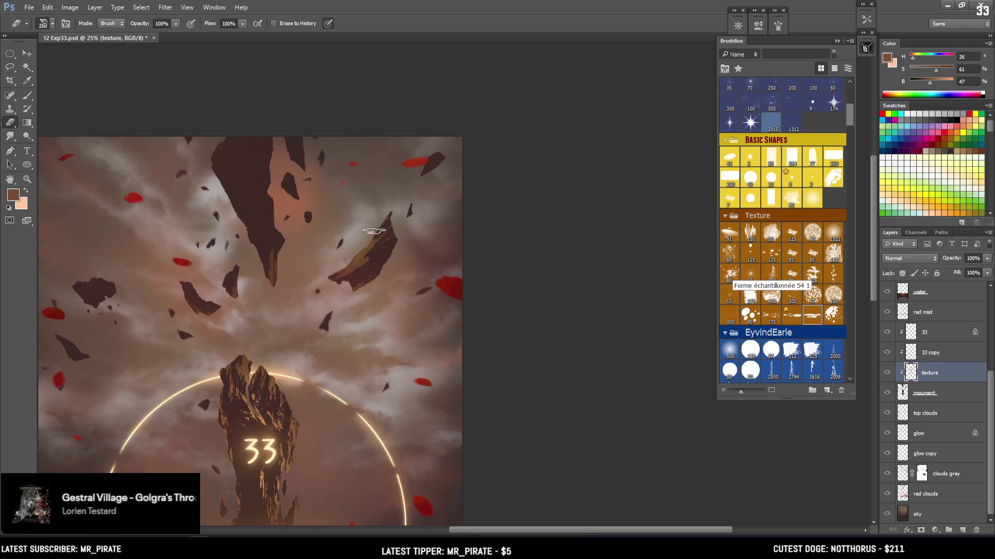
{"action": "key", "text": "l"}
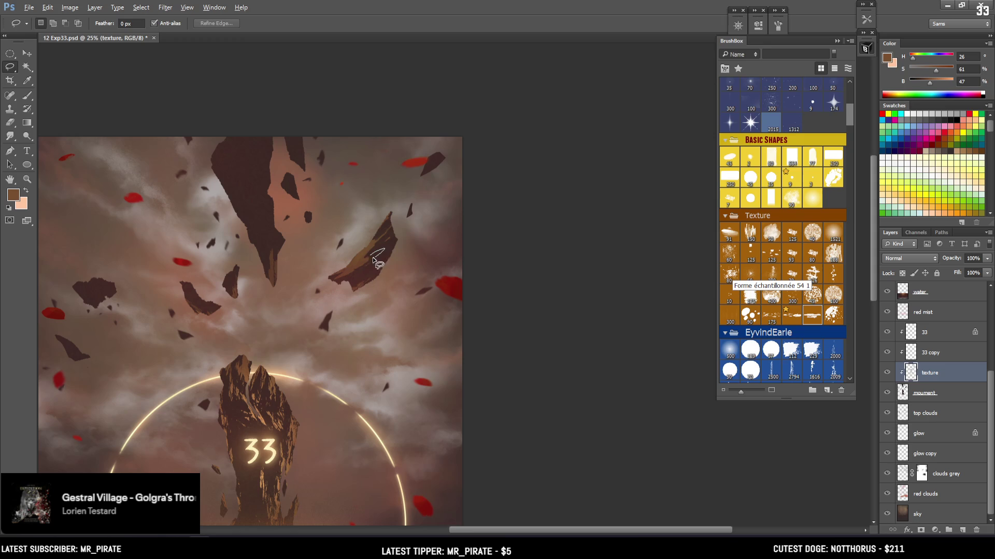
{"action": "key", "text": "e"}
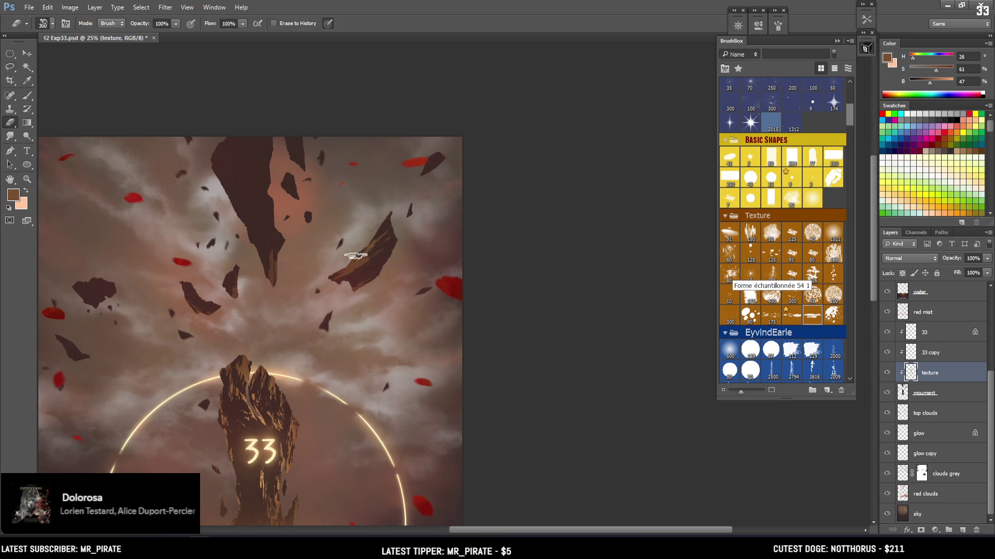
{"action": "left_click_drag", "start_coordinate": [392, 238], "coordinate": [465, 220]}
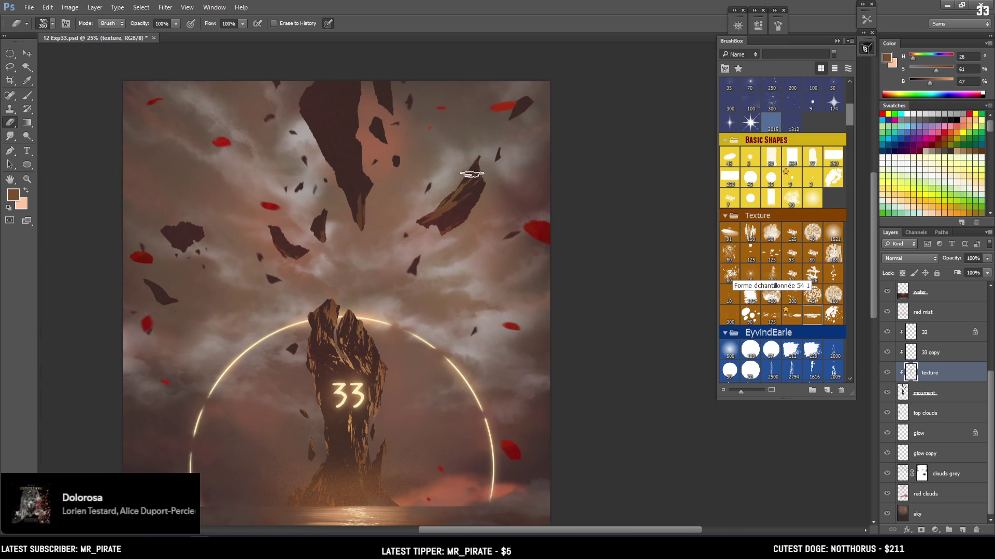
{"action": "key", "text": "bracketright"}
{"action": "mouse_move", "coordinate": [433, 213]}
{"action": "left_mouse_down"}
{"action": "mouse_move", "coordinate": [467, 212]}
{"action": "mouse_move", "coordinate": [457, 181]}
{"action": "mouse_move", "coordinate": [439, 211]}
{"action": "mouse_move", "coordinate": [446, 205]}
{"action": "left_mouse_up"}
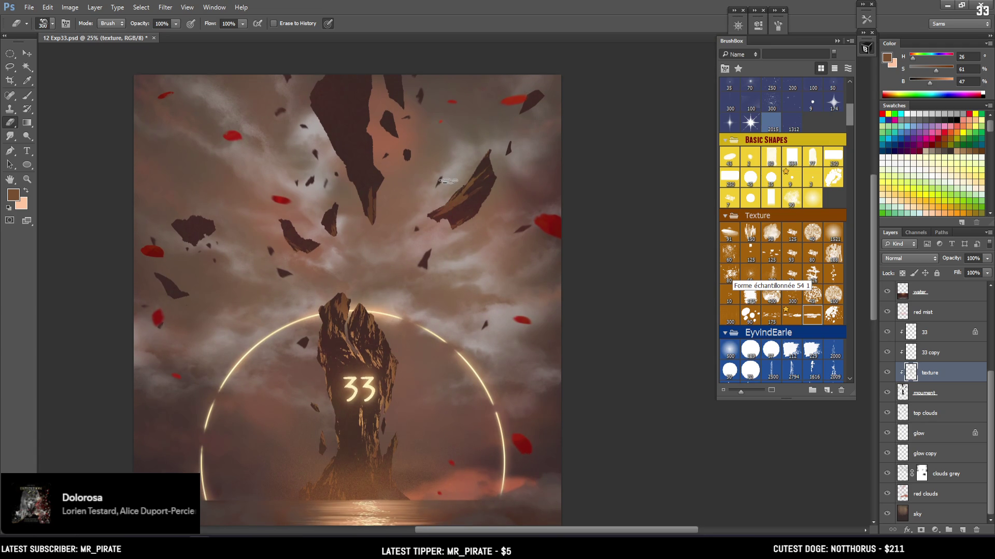
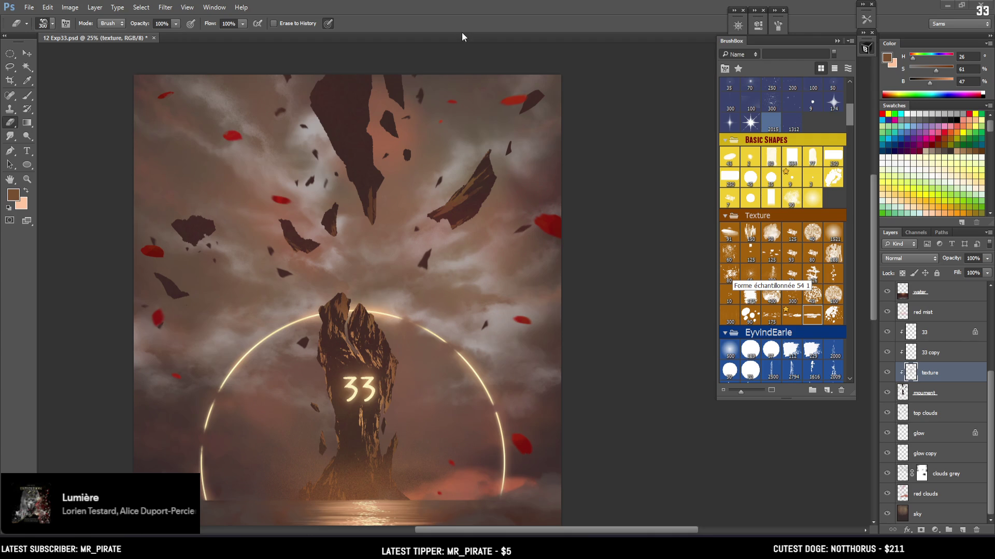
Recentre the painting and zoom out to 16.7% to fit the whole image, then bring the music player forward
{"action": "left_click_drag", "start_coordinate": [470, 211], "coordinate": [516, 190]}
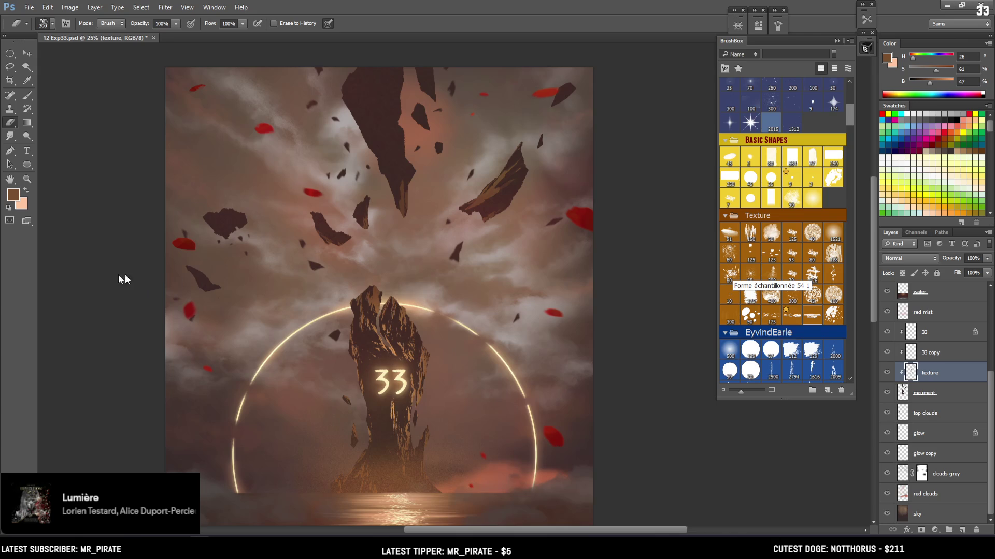
{"action": "key", "text": "ctrl+minus"}
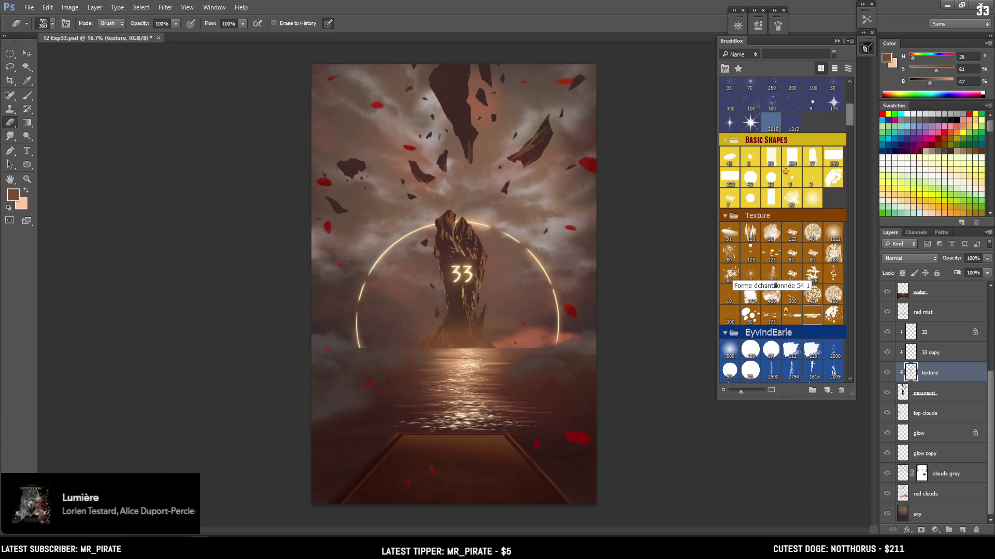
{"action": "key", "text": "alt+Tab"}
{"action": "scroll", "coordinate": [234, 97], "scroll_direction": "up", "scroll_amount": 10}
{"action": "scroll", "coordinate": [234, 98], "scroll_direction": "up", "scroll_amount": 10}
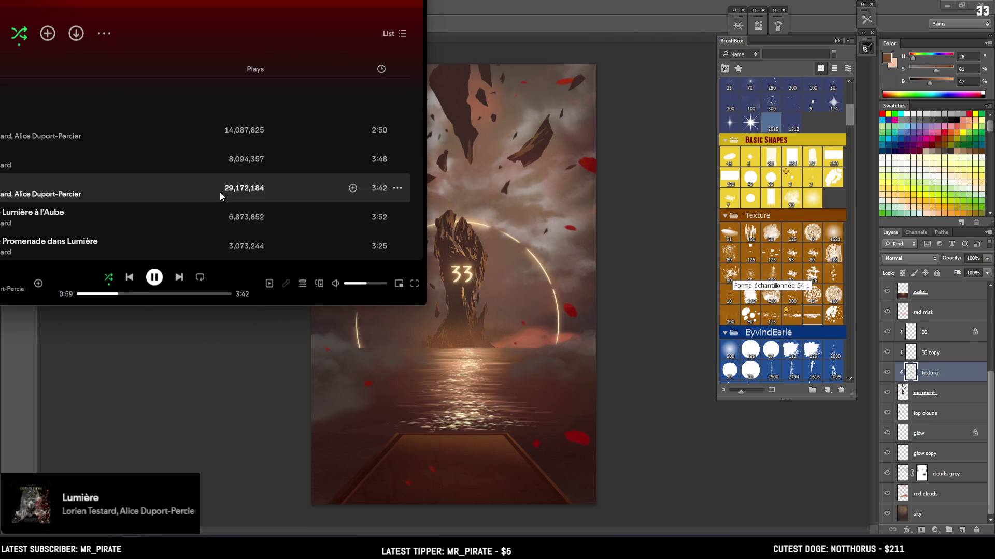
{"action": "left_click_drag", "start_coordinate": [290, 6], "coordinate": [335, 4]}
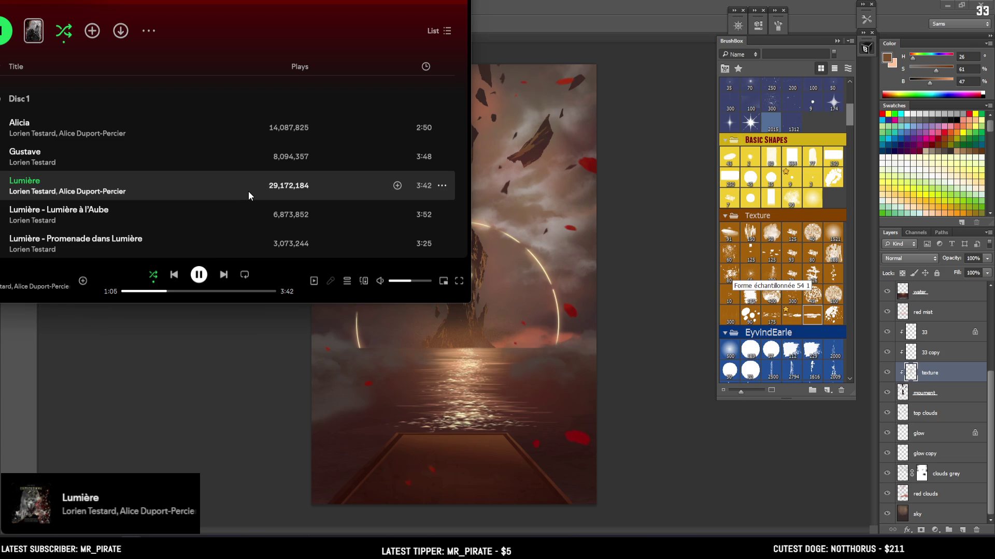
{"action": "scroll", "coordinate": [249, 192], "scroll_direction": "down", "scroll_amount": 15}
{"action": "scroll", "coordinate": [250, 189], "scroll_direction": "up", "scroll_amount": 10}
{"action": "scroll", "coordinate": [250, 190], "scroll_direction": "down", "scroll_amount": 2}
{"action": "scroll", "coordinate": [256, 185], "scroll_direction": "down", "scroll_amount": 15}
{"action": "scroll", "coordinate": [252, 187], "scroll_direction": "down", "scroll_amount": 20}
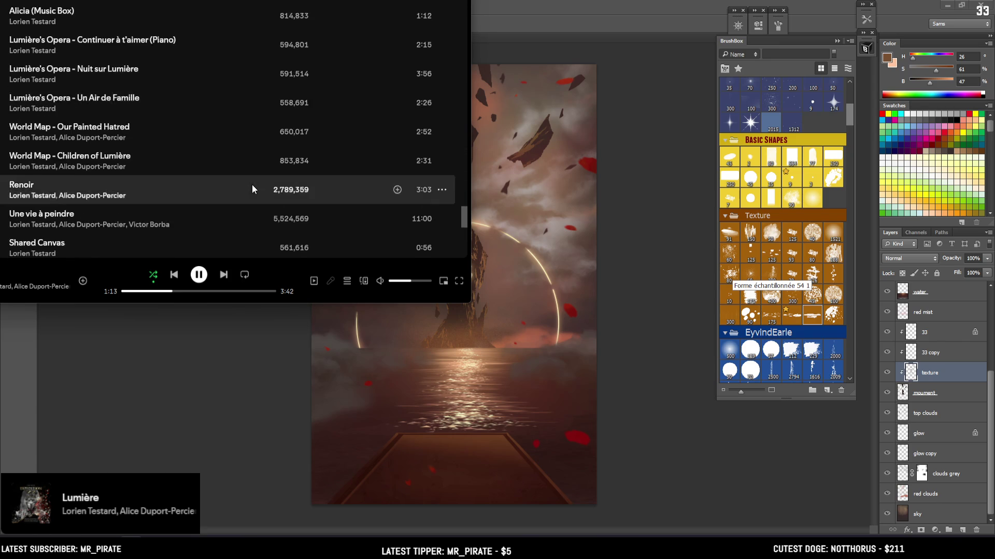
{"action": "scroll", "coordinate": [252, 184], "scroll_direction": "down", "scroll_amount": 10}
{"action": "scroll", "coordinate": [252, 182], "scroll_direction": "up", "scroll_amount": 15}
{"action": "scroll", "coordinate": [251, 179], "scroll_direction": "up", "scroll_amount": 20}
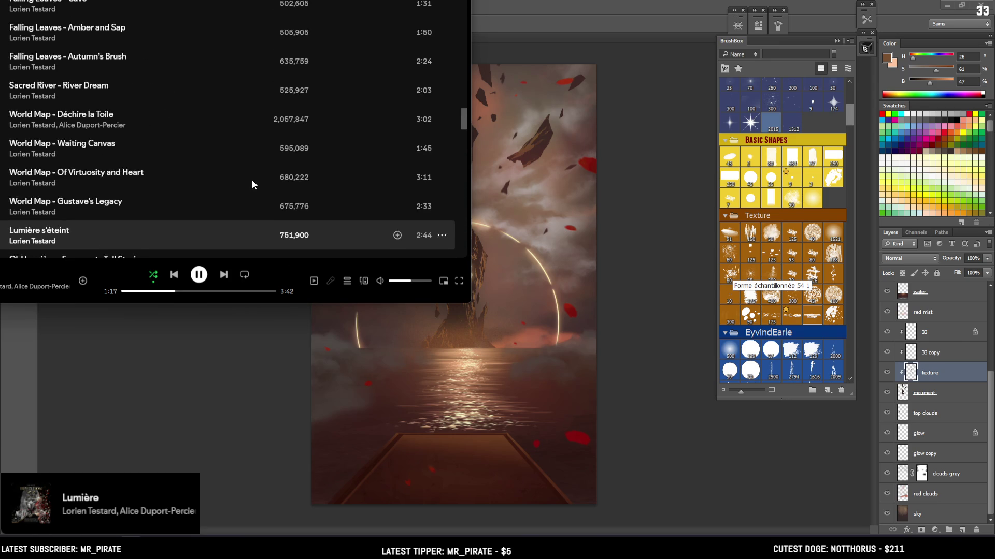
{"action": "scroll", "coordinate": [251, 179], "scroll_direction": "up", "scroll_amount": 20}
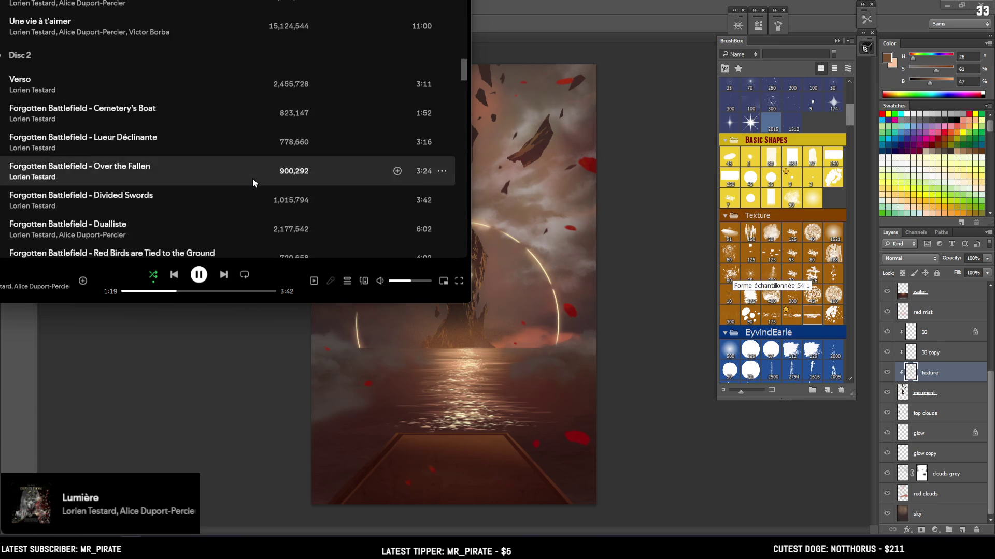
{"action": "scroll", "coordinate": [252, 176], "scroll_direction": "up", "scroll_amount": 20}
{"action": "scroll", "coordinate": [251, 176], "scroll_direction": "up", "scroll_amount": 15}
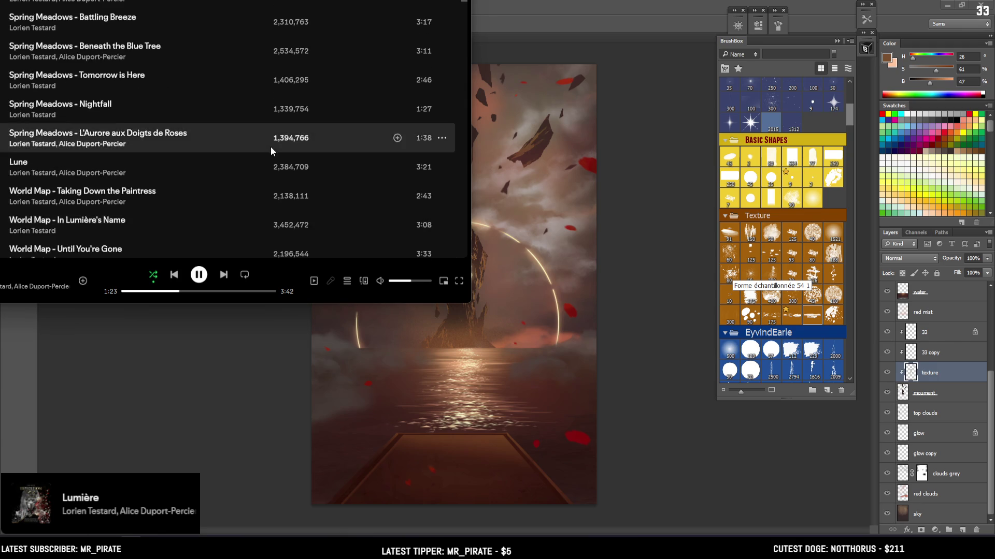
{"action": "scroll", "coordinate": [268, 150], "scroll_direction": "up", "scroll_amount": 10}
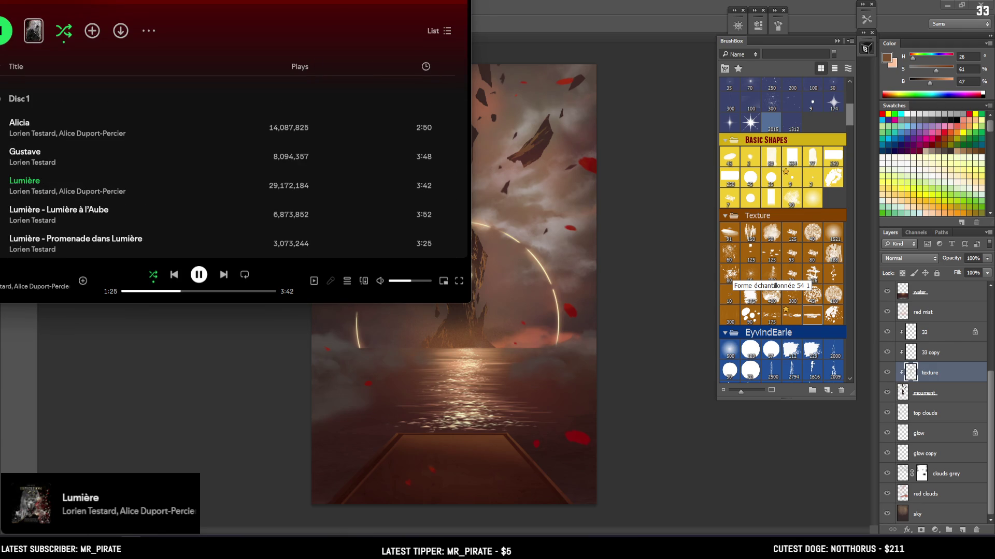
{"action": "key", "text": "alt+Tab"}
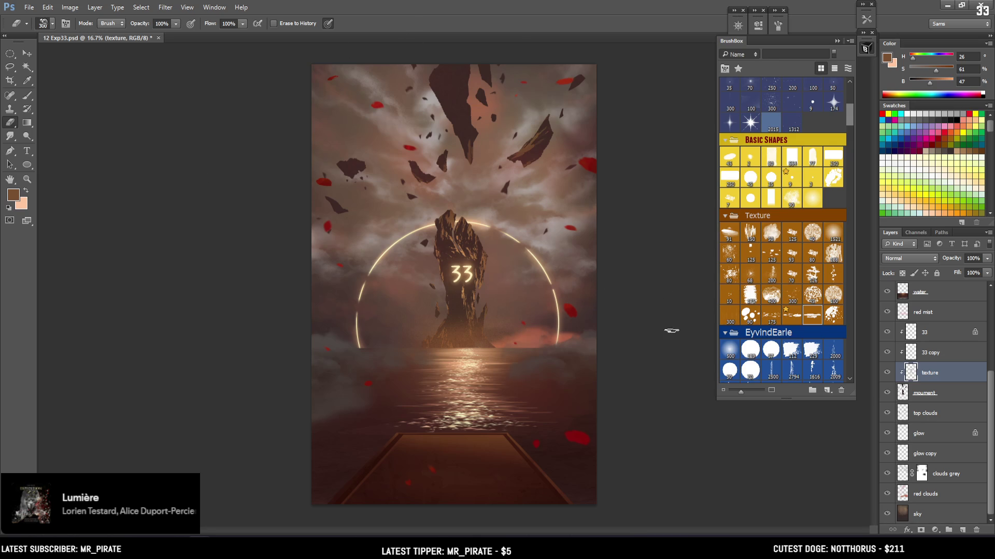
Toggle the texture layer's visibility to compare, then zoom to 25% on the spire and sky
{"action": "left_click", "coordinate": [886, 373]}
{"action": "left_click", "coordinate": [886, 372]}
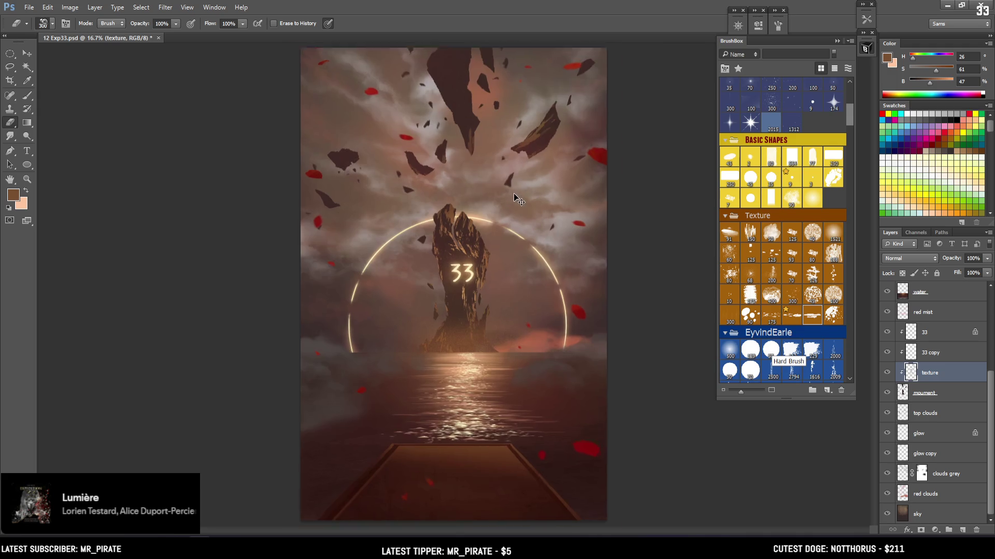
{"action": "scroll", "coordinate": [514, 194], "scroll_direction": "up", "scroll_amount": 1}
{"action": "left_click_drag", "start_coordinate": [492, 187], "coordinate": [422, 283]}
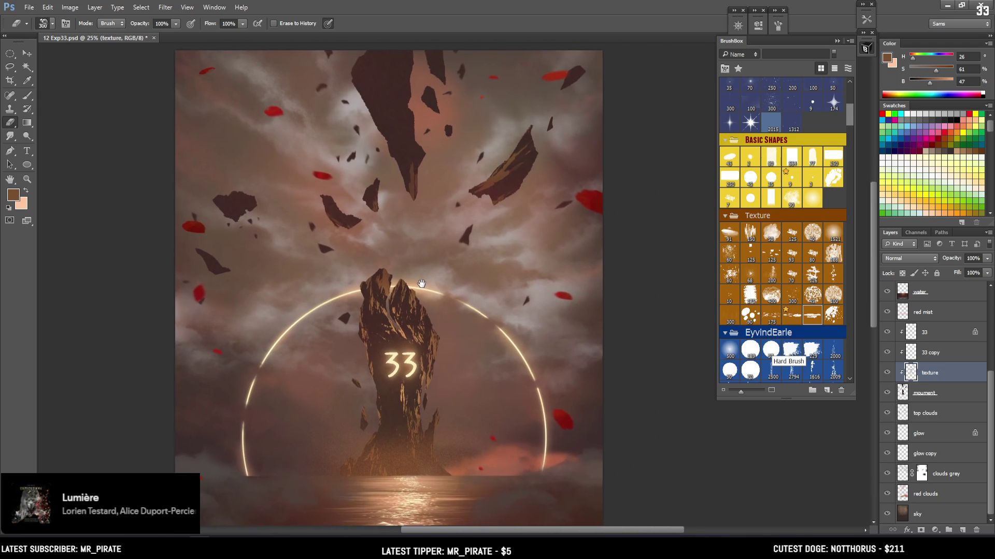
Paint the tan floating rock fragment dark with the Brush, settling on size 400
{"action": "key", "text": "b"}
{"action": "key", "text": "bracketleft"}
{"action": "key", "text": "bracketleft"}
{"action": "left_click", "coordinate": [228, 200]}
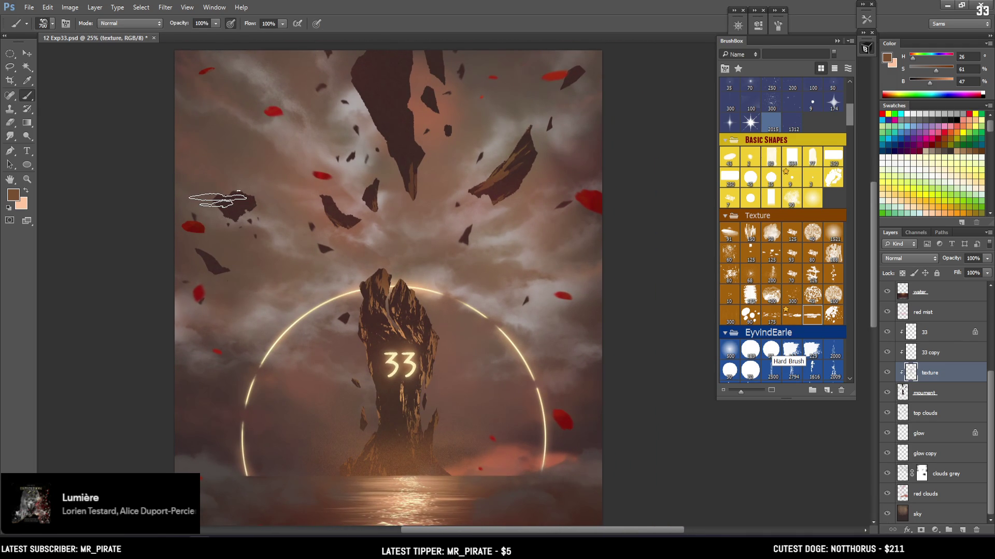
{"action": "key", "text": "bracketleft"}
{"action": "key", "text": "bracketleft"}
{"action": "key", "text": "bracketleft"}
{"action": "key", "text": "bracketright"}
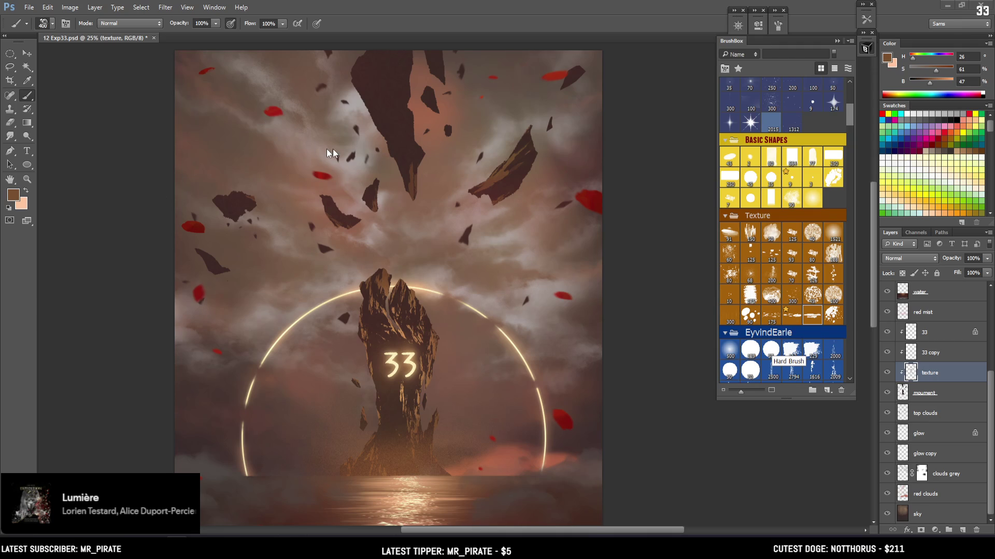
Touch up the small floating rocks' edges, alternating the Eraser with a 500 brush
{"action": "scroll", "coordinate": [254, 190], "scroll_direction": "up", "scroll_amount": 1}
{"action": "key", "text": "bracketright"}
{"action": "key", "text": "e"}
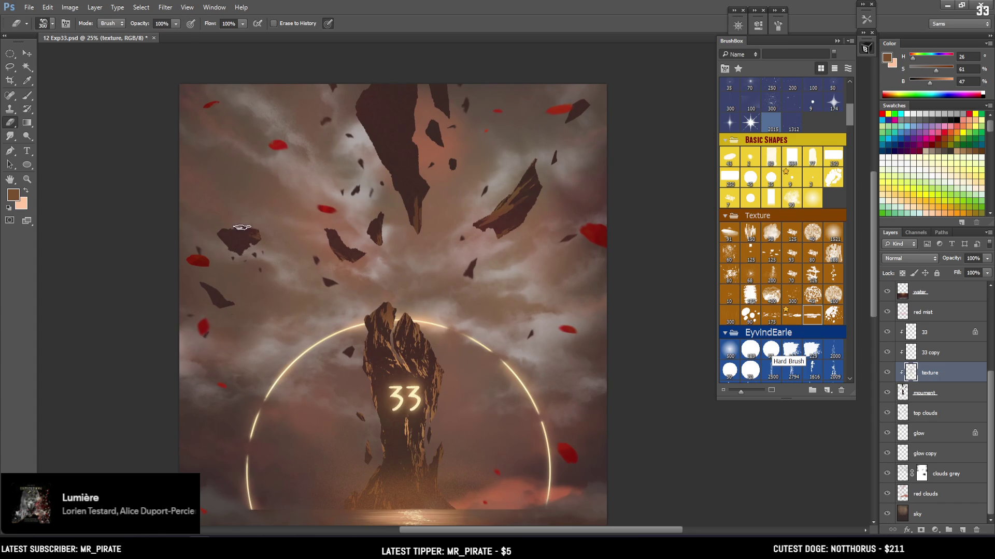
{"action": "key", "text": "b"}
{"action": "key", "text": "b"}
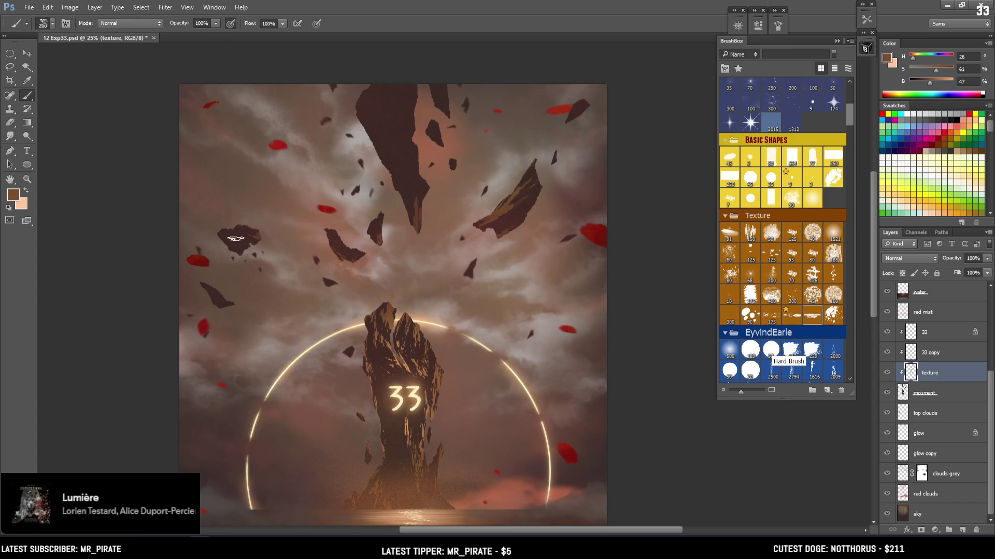
{"action": "key", "text": "e"}
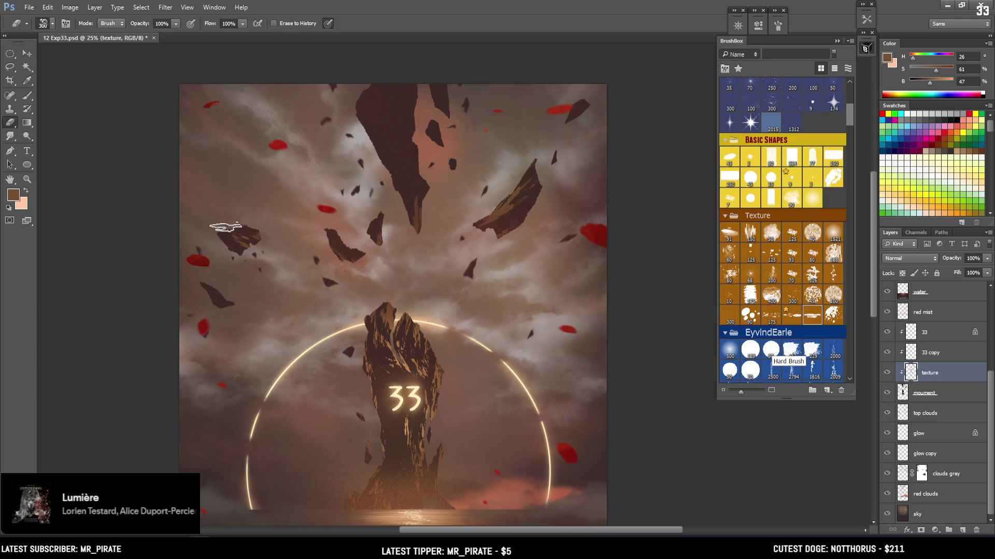
{"action": "key", "text": "bracketleft"}
{"action": "key", "text": "bracketleft"}
{"action": "key", "text": "bracketleft"}
{"action": "key", "text": "b"}
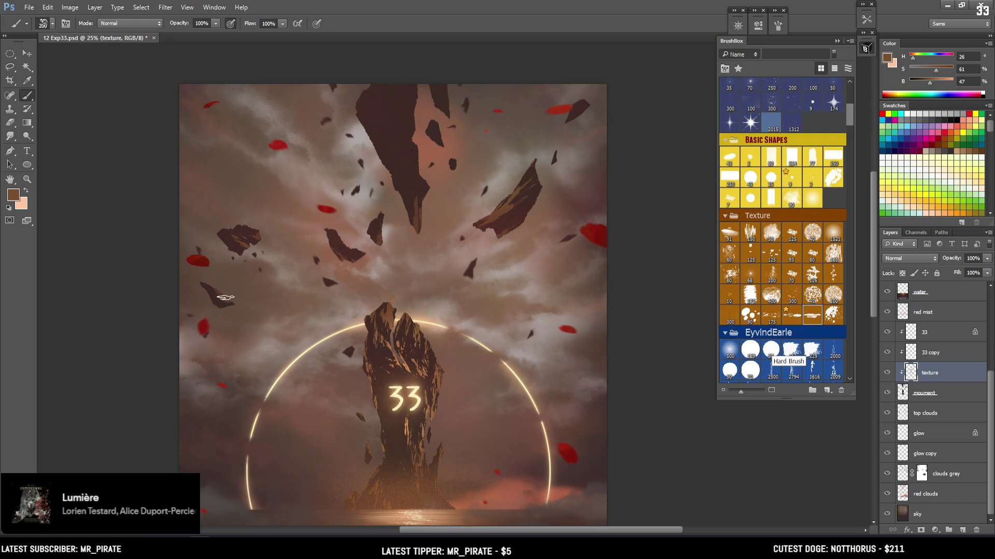
{"action": "key", "text": "e"}
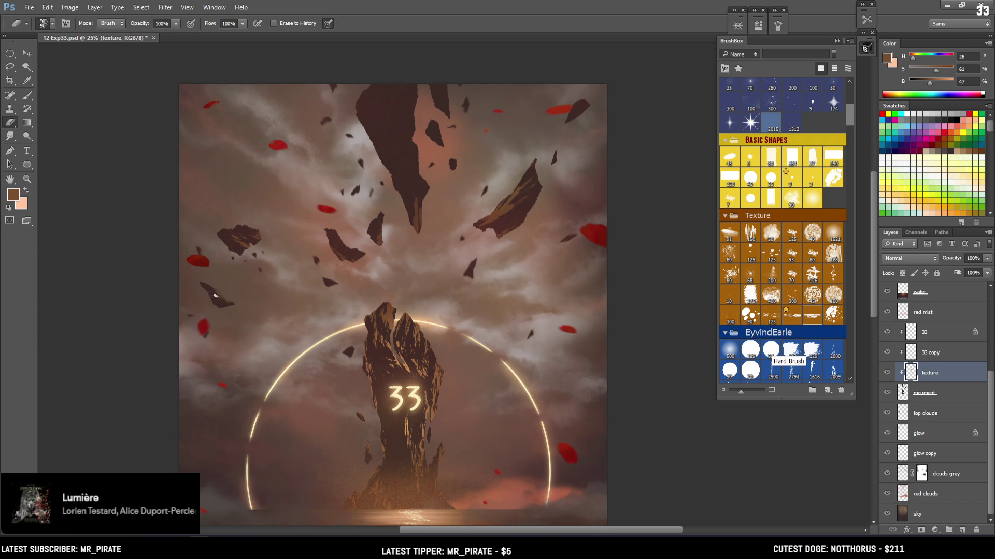
{"action": "key", "text": "b"}
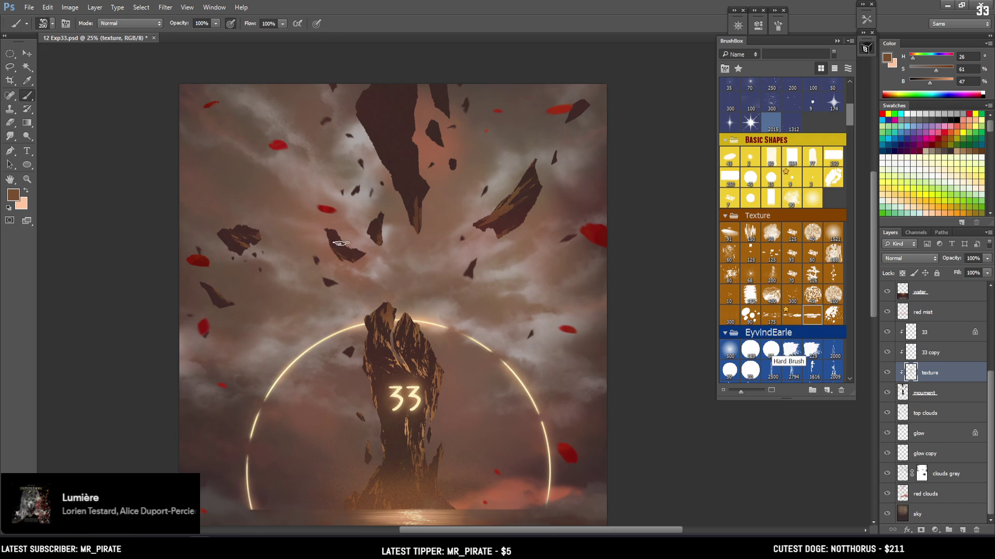
{"action": "key", "text": "e"}
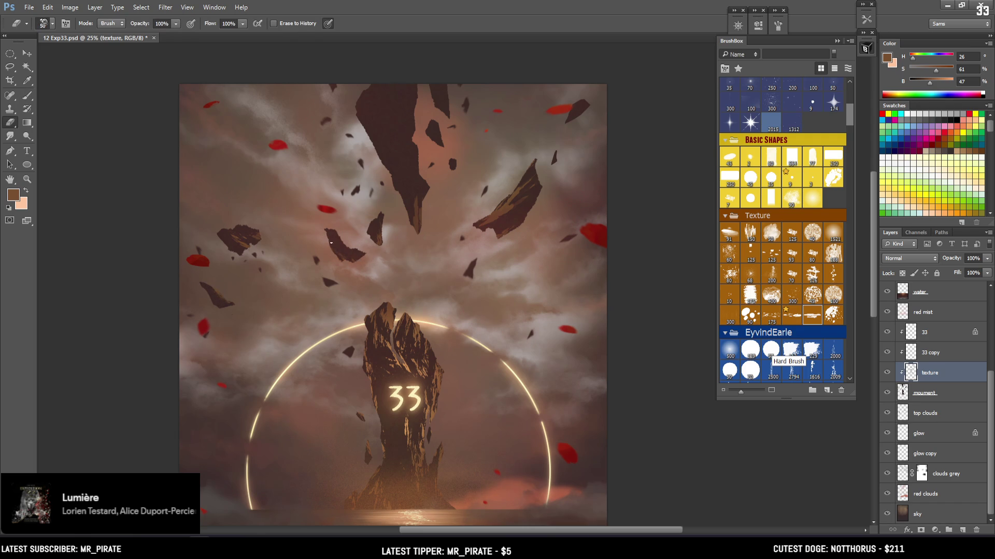
Continue refining the rock silhouettes with a 250 brush and the Eraser
{"action": "mouse_move", "coordinate": [361, 265]}
{"action": "left_mouse_down"}
{"action": "mouse_move", "coordinate": [322, 224]}
{"action": "mouse_move", "coordinate": [348, 238]}
{"action": "left_mouse_up"}
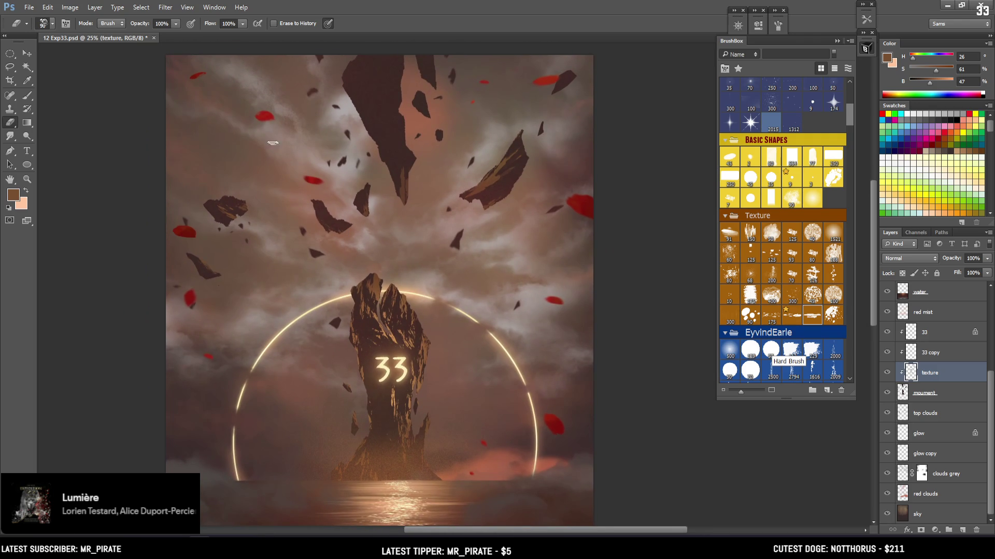
{"action": "key", "text": "b"}
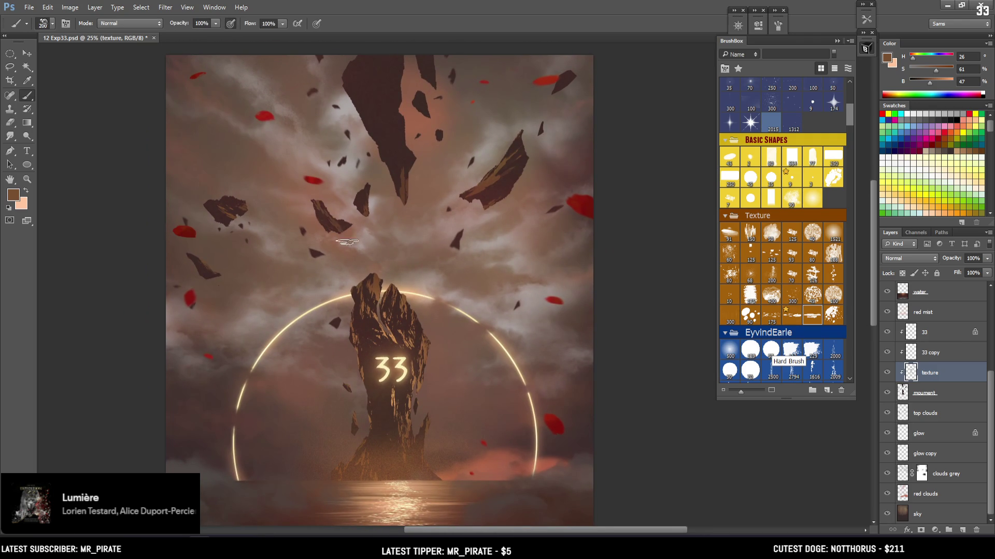
{"action": "key", "text": "bracketright"}
{"action": "key", "text": "e"}
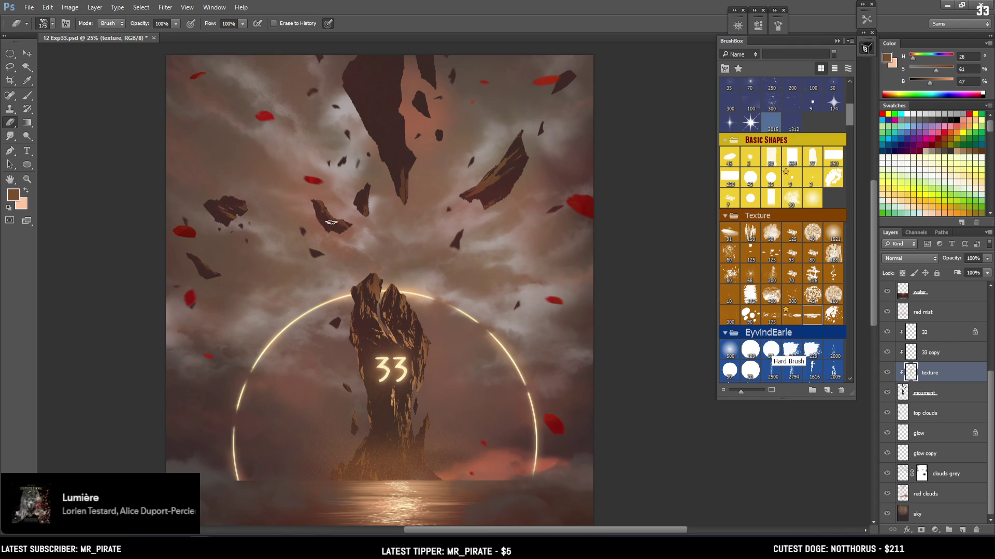
{"action": "key", "text": "b"}
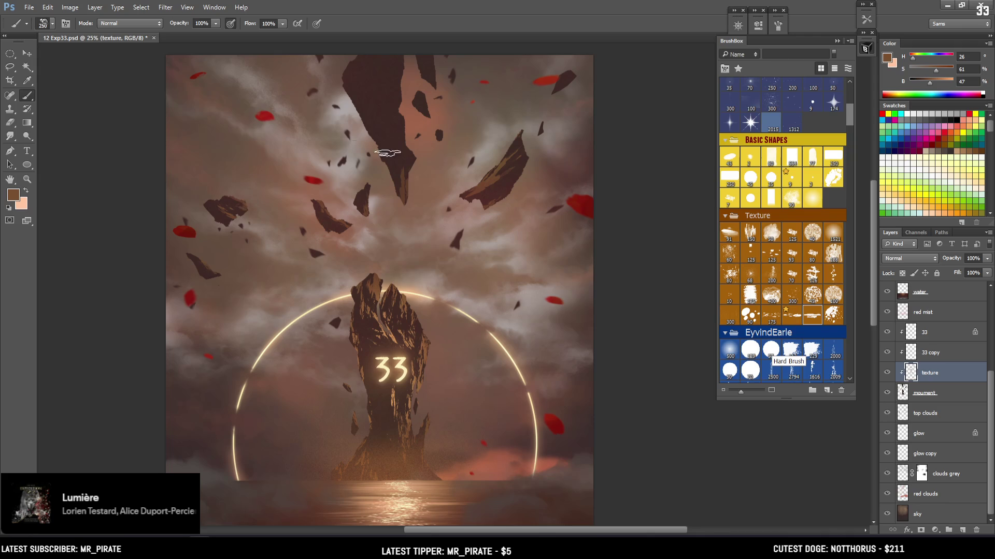
{"action": "mouse_move", "coordinate": [402, 210]}
{"action": "left_mouse_down"}
{"action": "mouse_move", "coordinate": [342, 223]}
{"action": "mouse_move", "coordinate": [290, 212]}
{"action": "left_mouse_up"}
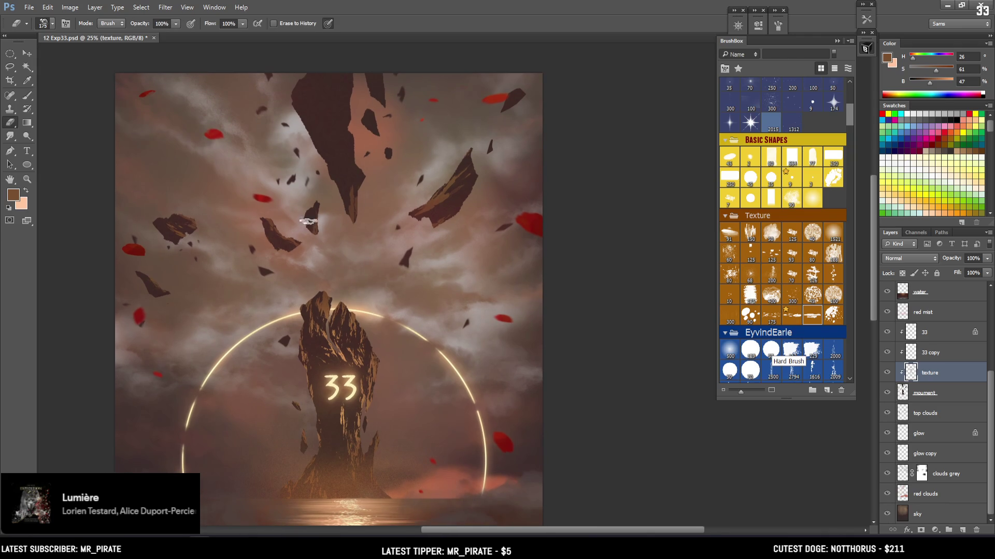
{"action": "left_click_drag", "start_coordinate": [321, 241], "coordinate": [350, 257]}
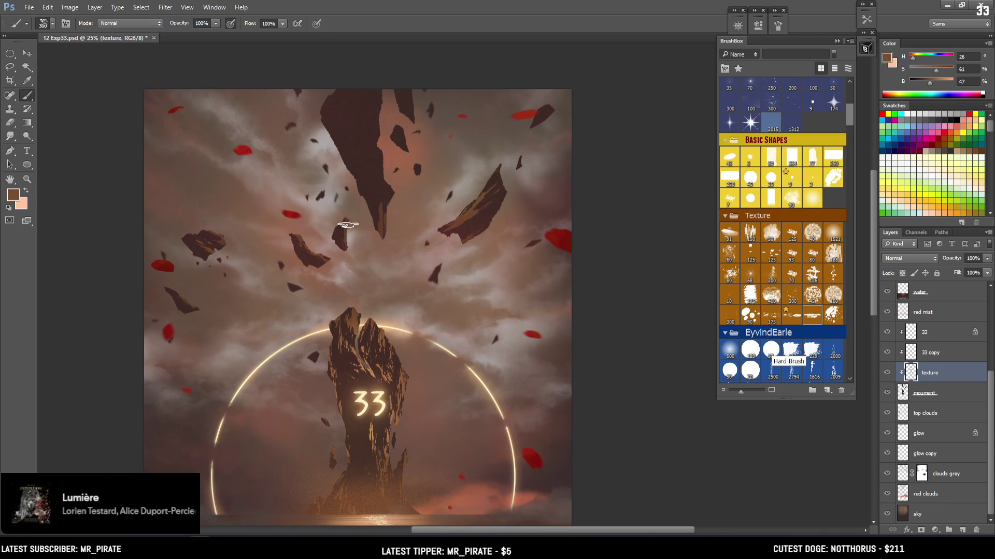
Paint light streaks down the large floating rock's right side with a 500 brush
{"action": "key", "text": "e"}
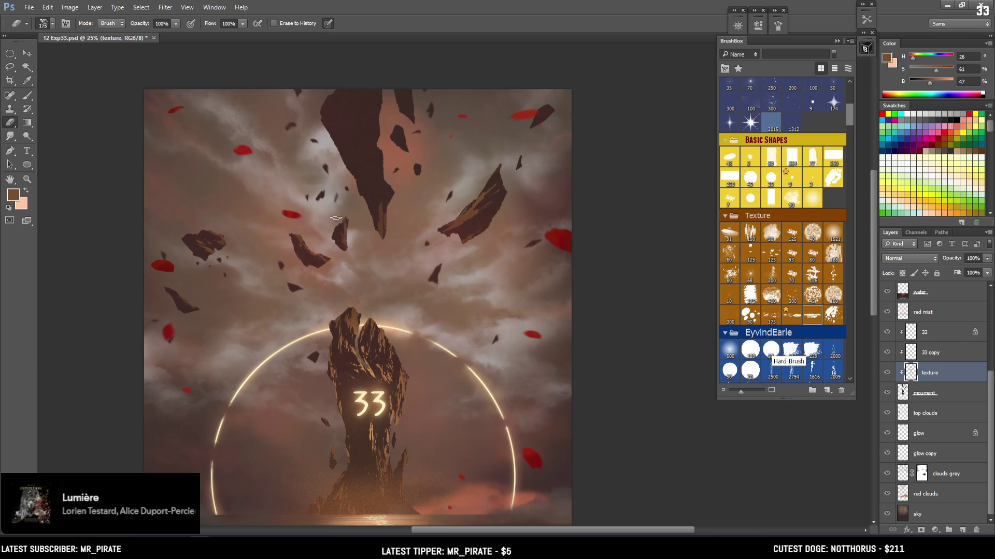
{"action": "key", "text": "b"}
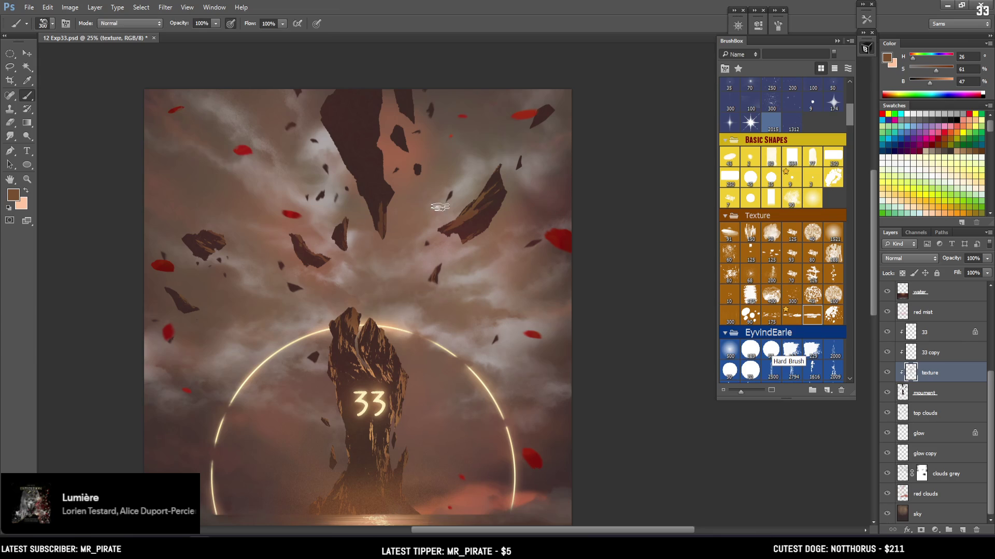
{"action": "left_click_drag", "start_coordinate": [395, 218], "coordinate": [390, 238]}
{"action": "key", "text": "bracketright"}
{"action": "key", "text": "bracketright"}
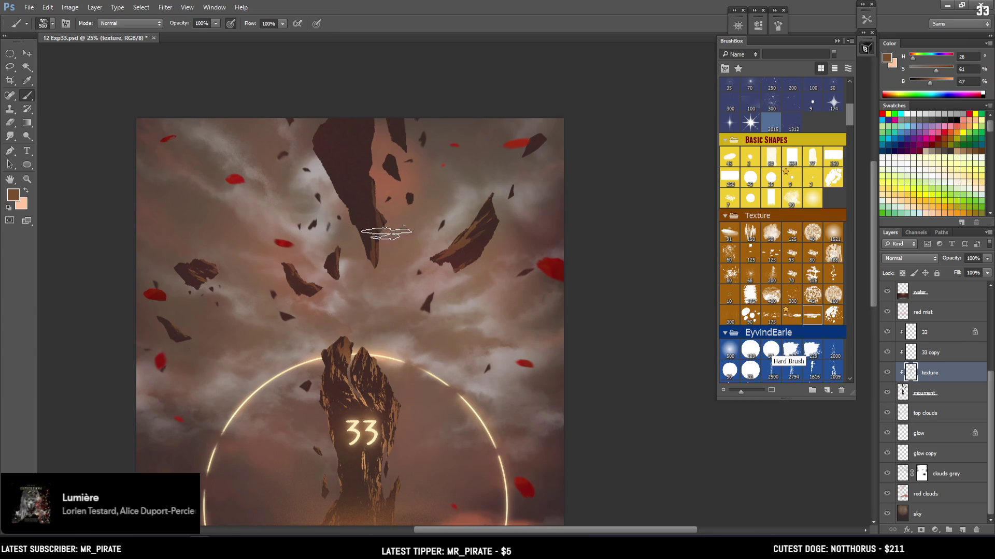
{"action": "left_click_drag", "start_coordinate": [367, 150], "coordinate": [374, 222]}
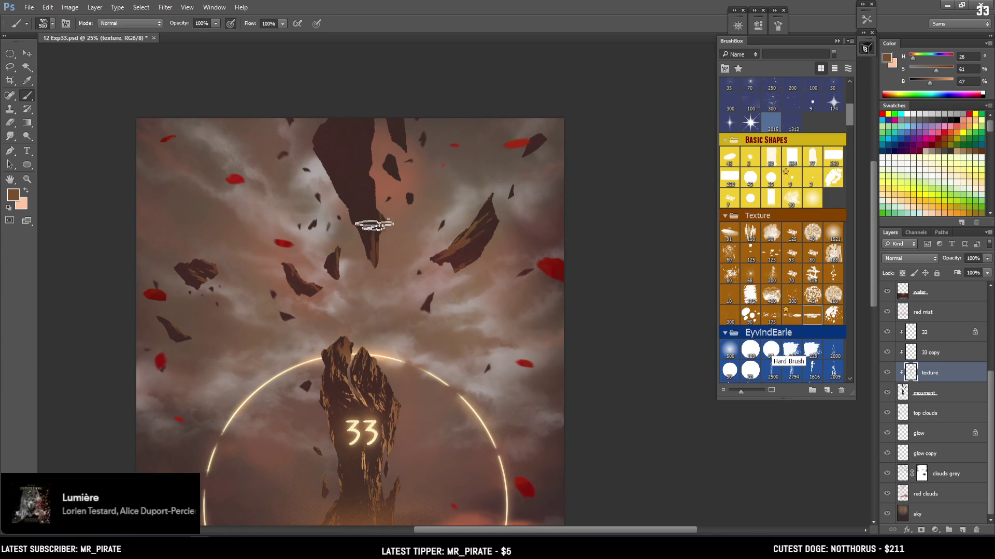
{"action": "left_click_drag", "start_coordinate": [345, 149], "coordinate": [363, 207]}
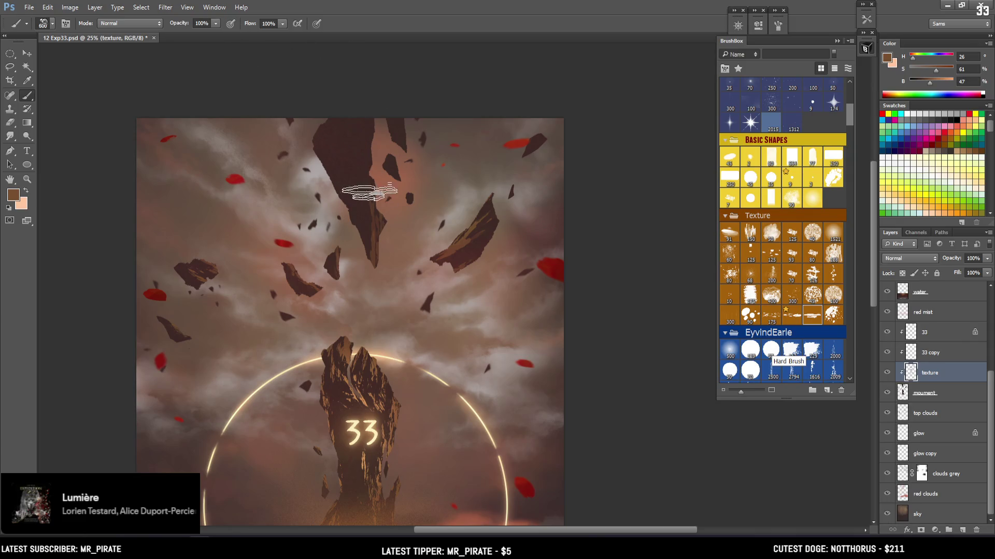
Erase stray texture with a 400 brush, then zoom to 33.3% on the upper rocks
{"action": "left_click_drag", "start_coordinate": [365, 207], "coordinate": [397, 210]}
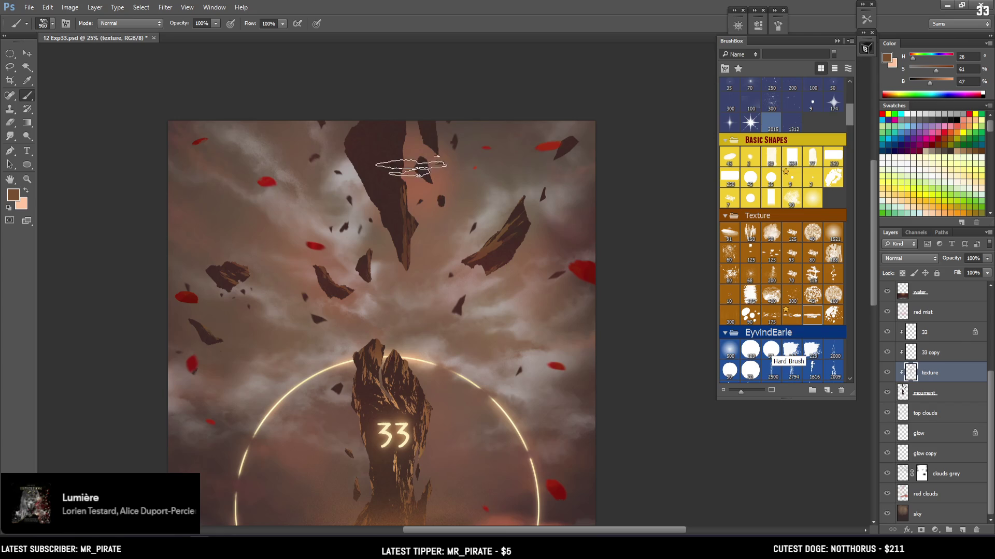
{"action": "key", "text": "bracketright"}
{"action": "key", "text": "bracketleft"}
{"action": "key", "text": "bracketleft"}
{"action": "key", "text": "bracketleft"}
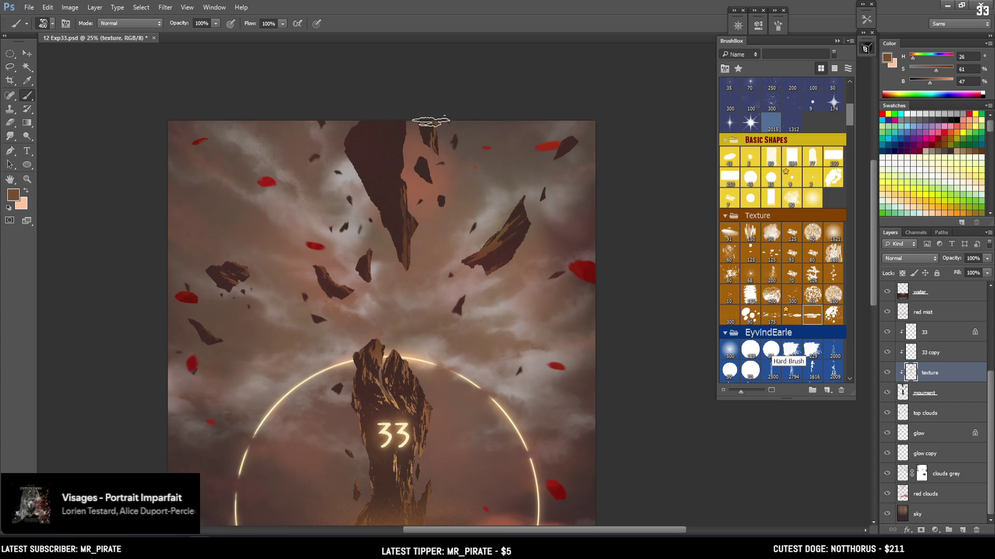
{"action": "key", "text": "e"}
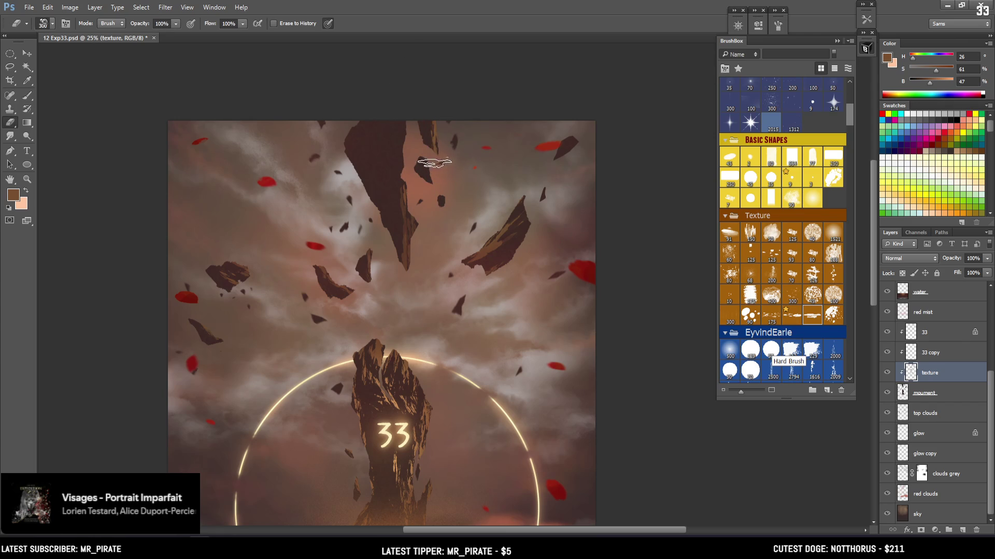
{"action": "key", "text": "b"}
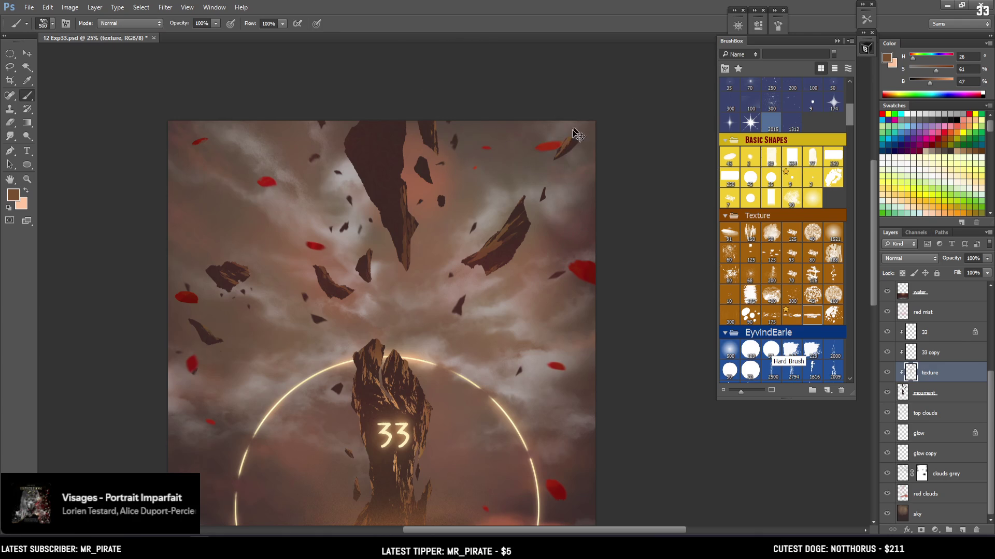
{"action": "key", "text": "e"}
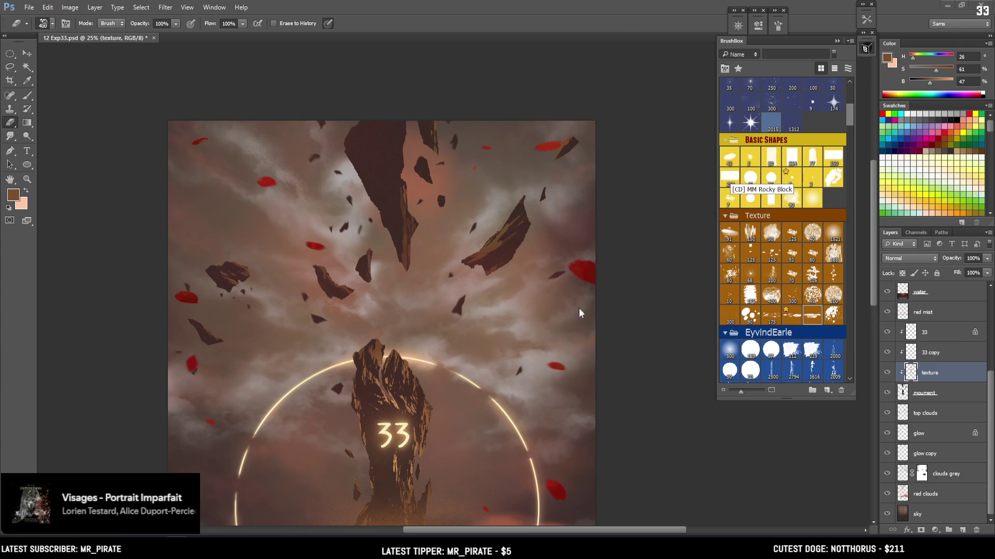
{"action": "scroll", "coordinate": [575, 355], "scroll_direction": "down", "scroll_amount": 5}
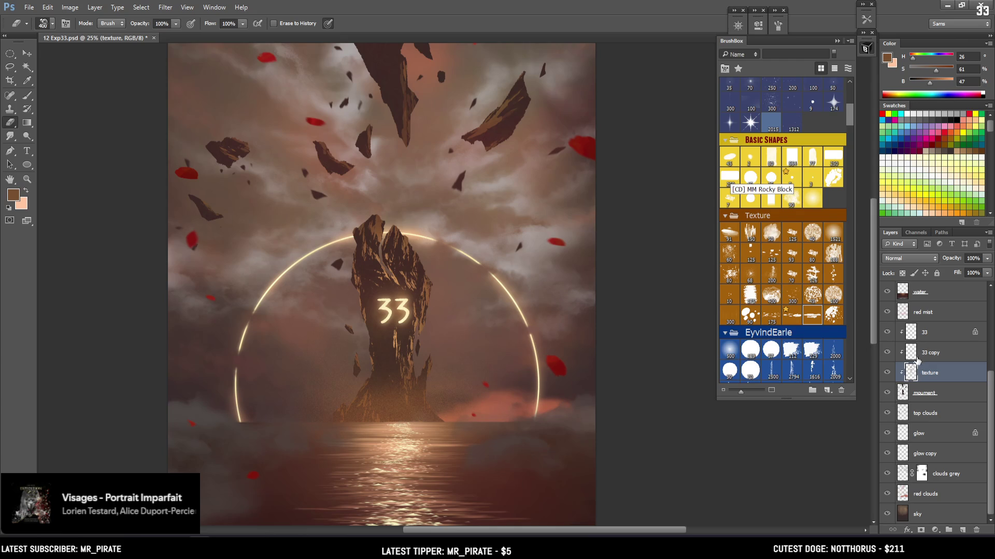
{"action": "key", "text": "ctrl+plus"}
{"action": "left_click_drag", "start_coordinate": [414, 62], "coordinate": [346, 308]}
{"action": "key", "text": "b"}
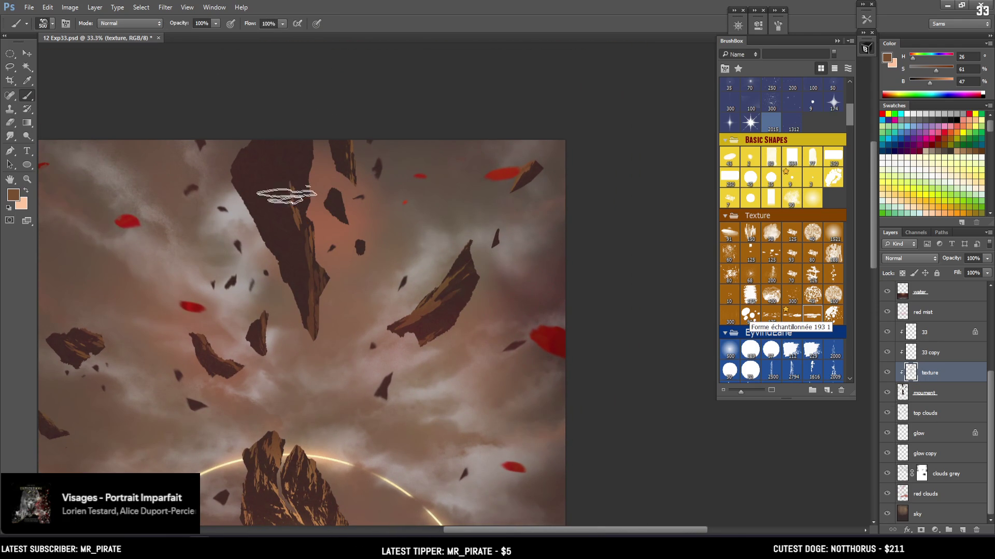
Lasso a narrow strip on the large rock's face, paint sampled dark brown inside at size 400, and deselect
{"action": "key", "text": "l"}
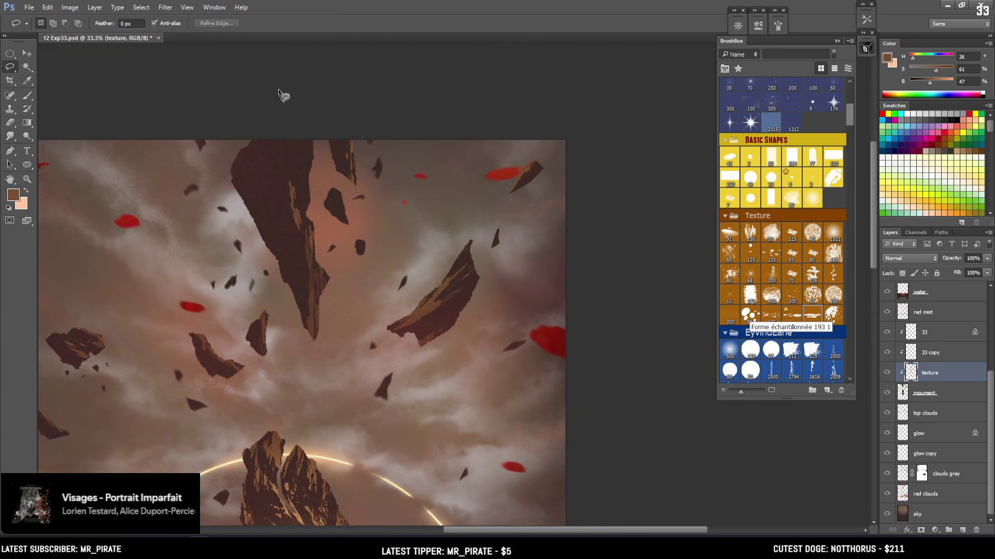
{"action": "mouse_move", "coordinate": [296, 198]}
{"action": "left_mouse_down"}
{"action": "mouse_move", "coordinate": [285, 148]}
{"action": "mouse_move", "coordinate": [273, 188]}
{"action": "mouse_move", "coordinate": [303, 299]}
{"action": "mouse_move", "coordinate": [307, 288]}
{"action": "left_mouse_up"}
{"action": "left_click_drag", "start_coordinate": [300, 210], "coordinate": [298, 204]}
{"action": "key", "text": "b"}
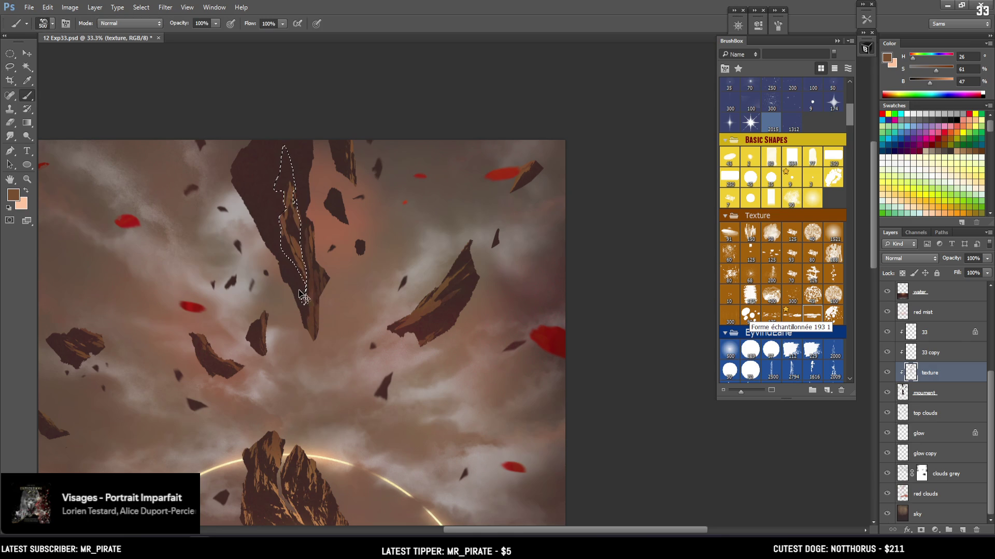
{"action": "left_click", "coordinate": [300, 233], "text": "alt"}
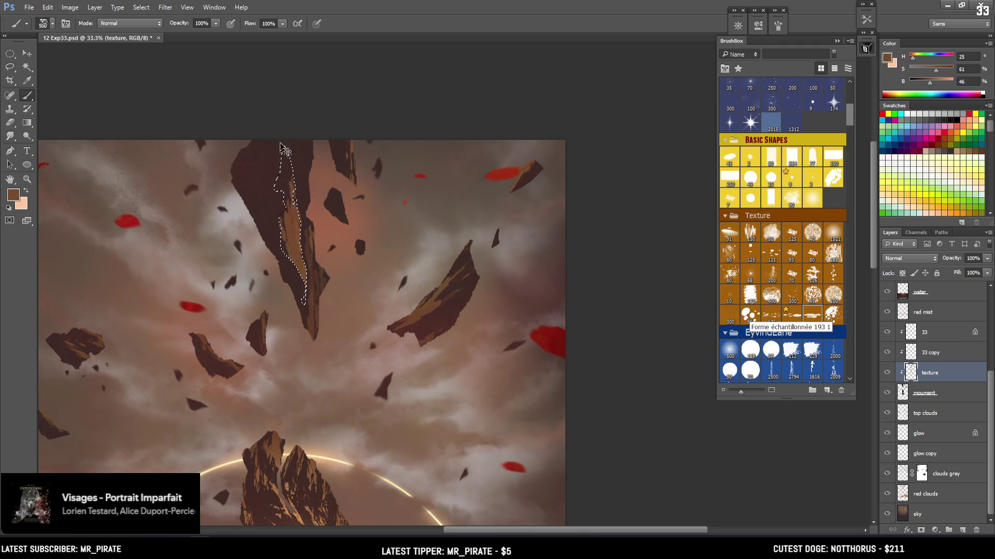
{"action": "left_click", "coordinate": [299, 233], "text": "alt"}
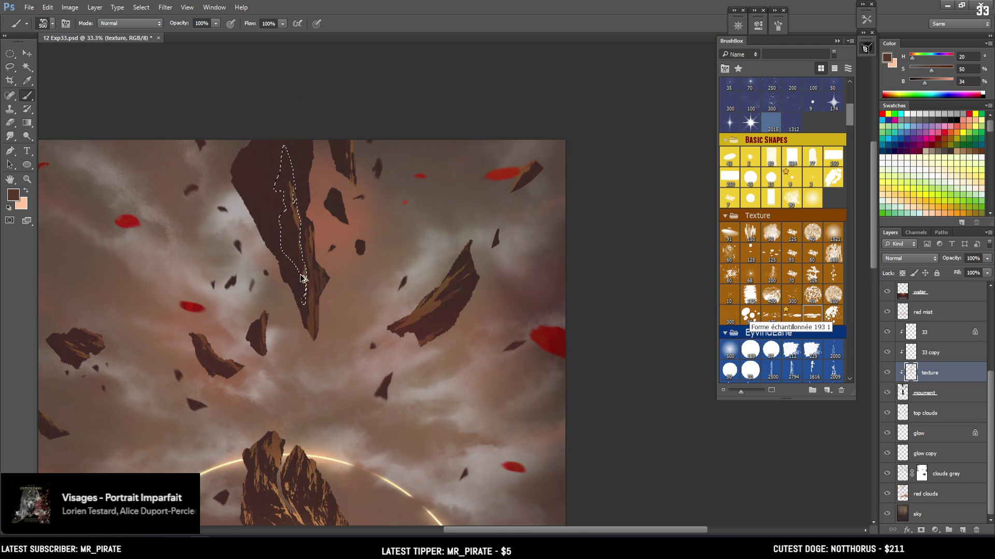
{"action": "key", "text": "bracketleft"}
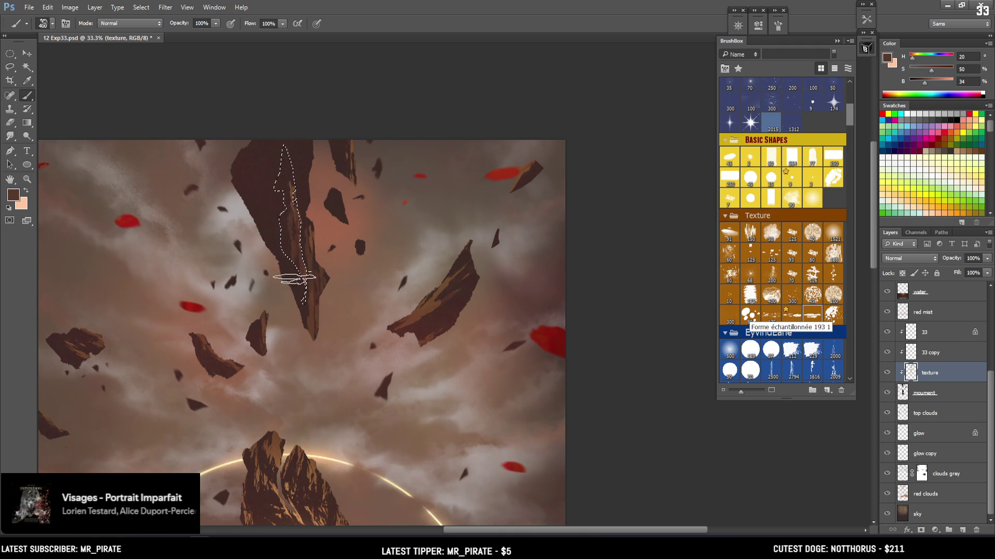
{"action": "mouse_move", "coordinate": [304, 273]}
{"action": "left_mouse_down"}
{"action": "mouse_move", "coordinate": [278, 211]}
{"action": "mouse_move", "coordinate": [295, 233]}
{"action": "left_mouse_up"}
{"action": "key", "text": "ctrl+d"}
{"action": "key", "text": "e"}
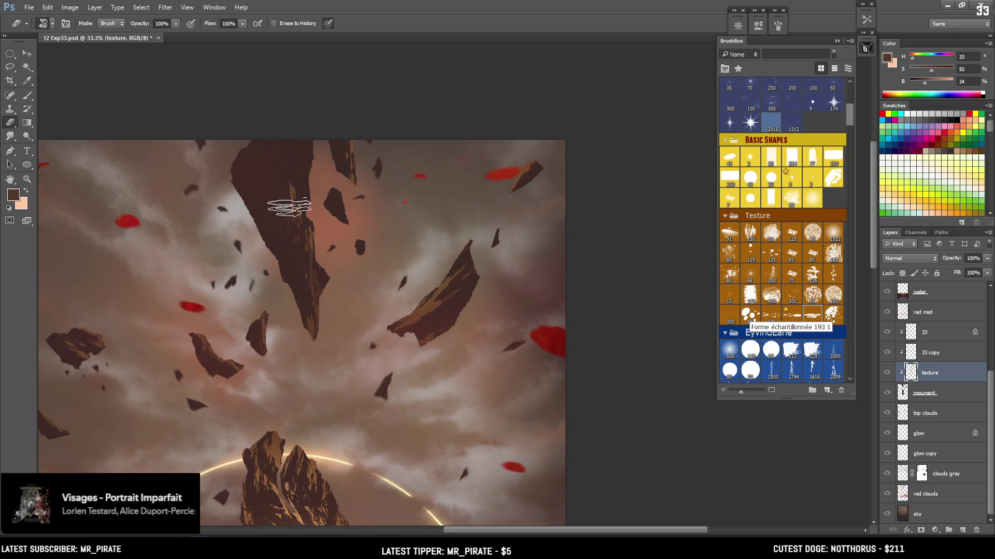
Refine the rock top with brush sizes 250, 400 and 100, alternating with the Eraser
{"action": "key", "text": "b"}
{"action": "key", "text": "bracketleft"}
{"action": "key", "text": "bracketleft"}
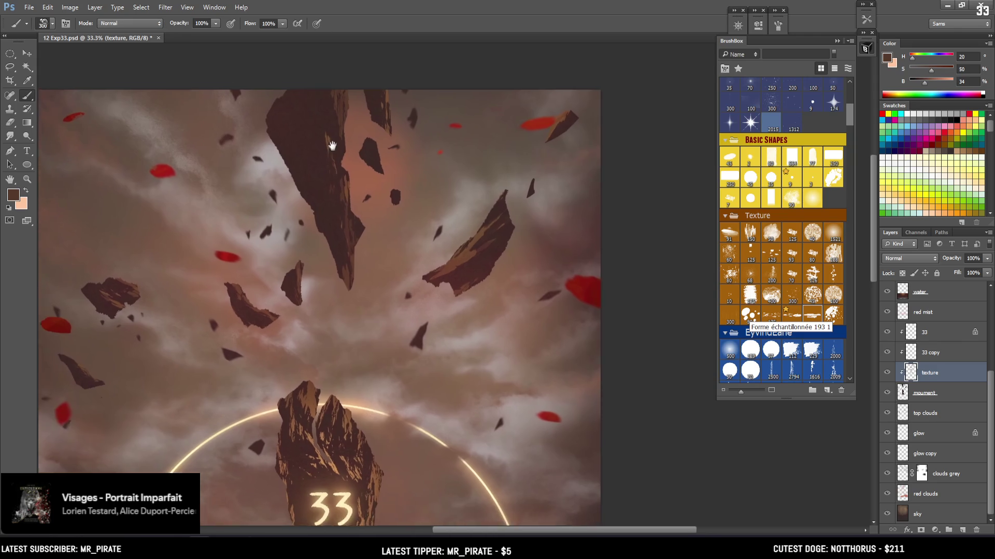
{"action": "key", "text": "bracketright"}
{"action": "key", "text": "bracketright"}
{"action": "key", "text": "bracketright"}
{"action": "key", "text": "bracketright"}
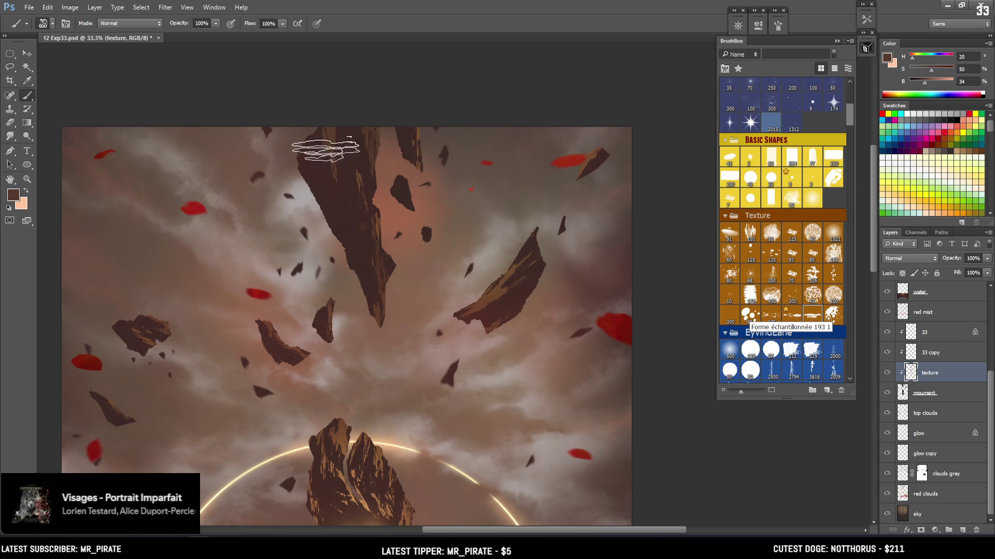
{"action": "key", "text": "e"}
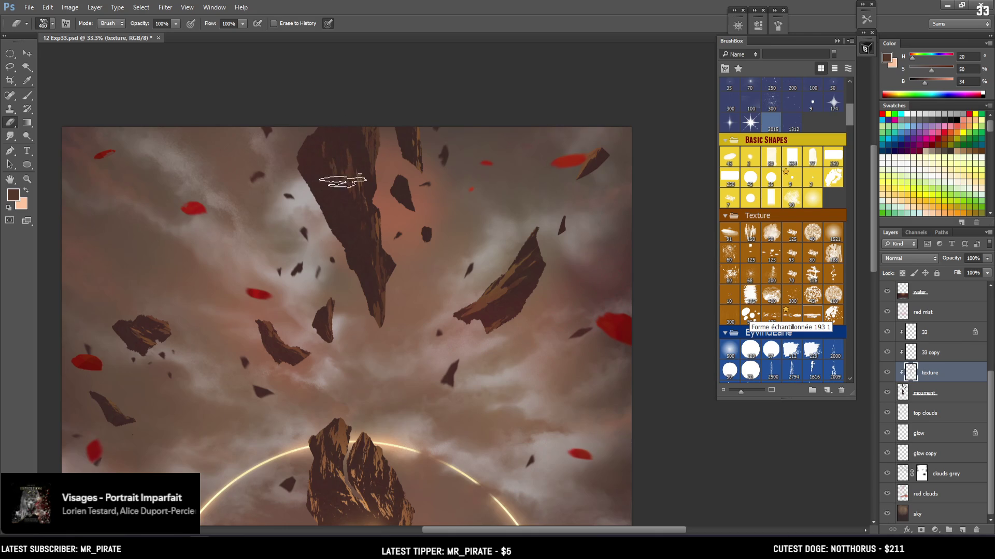
{"action": "key", "text": "b"}
{"action": "key", "text": "bracketleft"}
{"action": "key", "text": "bracketleft"}
{"action": "key", "text": "bracketleft"}
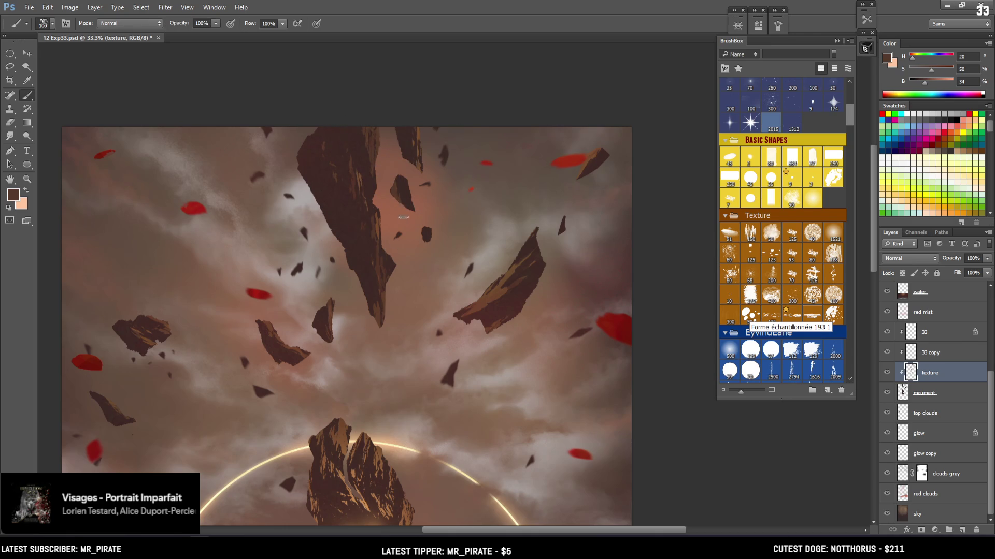
Zoom out to view the whole image, then return to 25% with the painting centred
{"action": "left_click_drag", "start_coordinate": [407, 260], "coordinate": [366, 229]}
{"action": "key", "text": "ctrl+minus"}
{"action": "key", "text": "ctrl+minus"}
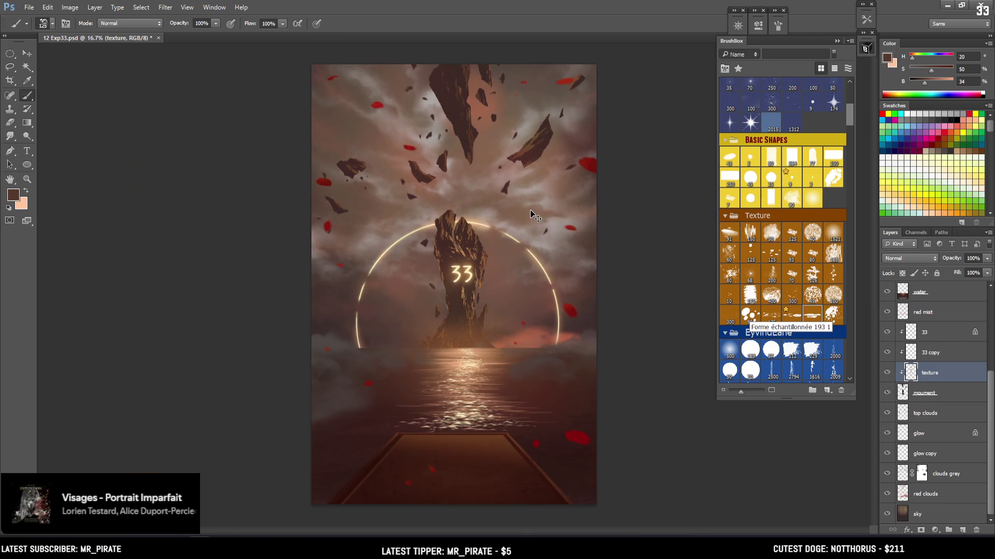
{"action": "key", "text": "ctrl+plus"}
{"action": "mouse_move", "coordinate": [473, 126]}
{"action": "left_mouse_down"}
{"action": "mouse_move", "coordinate": [414, 198]}
{"action": "mouse_move", "coordinate": [417, 273]}
{"action": "left_mouse_up"}
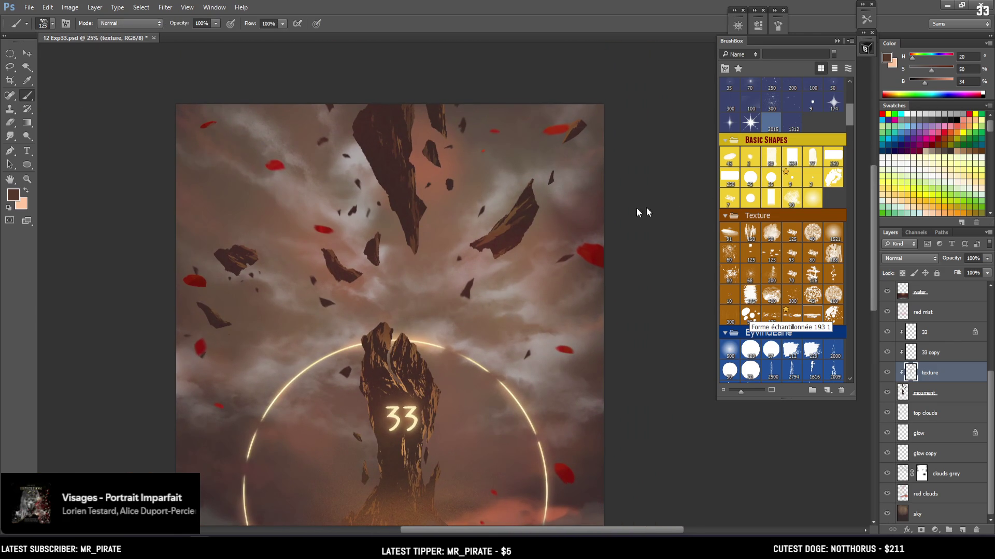
Lasso the small left floating rock and apply a perspective transform widening its base
{"action": "key", "text": "l"}
{"action": "mouse_move", "coordinate": [241, 259]}
{"action": "left_mouse_down"}
{"action": "mouse_move", "coordinate": [216, 253]}
{"action": "mouse_move", "coordinate": [248, 278]}
{"action": "mouse_move", "coordinate": [228, 266]}
{"action": "left_mouse_up"}
{"action": "key", "text": "ctrl+t"}
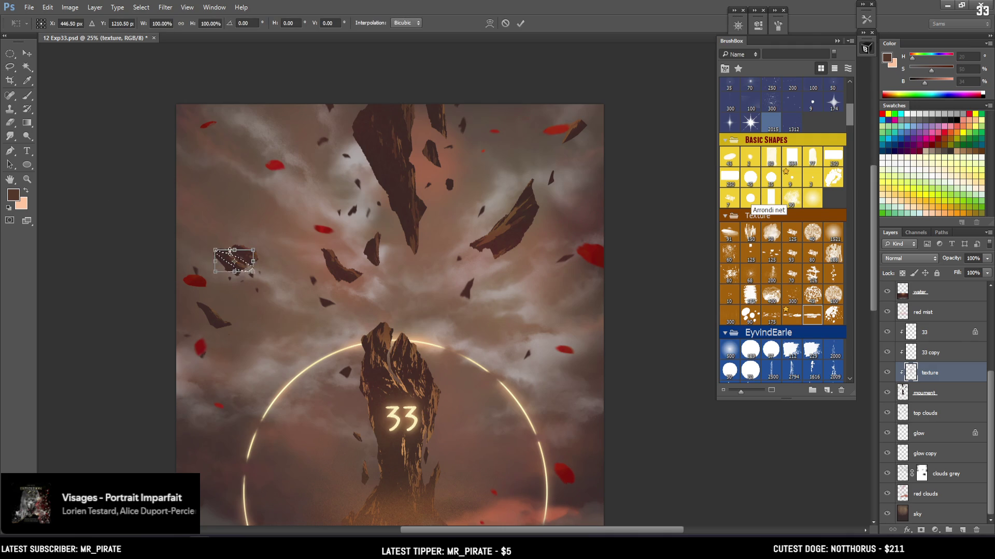
{"action": "right_click", "coordinate": [232, 263]}
{"action": "left_click", "coordinate": [291, 333]}
{"action": "left_click_drag", "start_coordinate": [253, 271], "coordinate": [262, 276]}
{"action": "key", "text": "Return"}
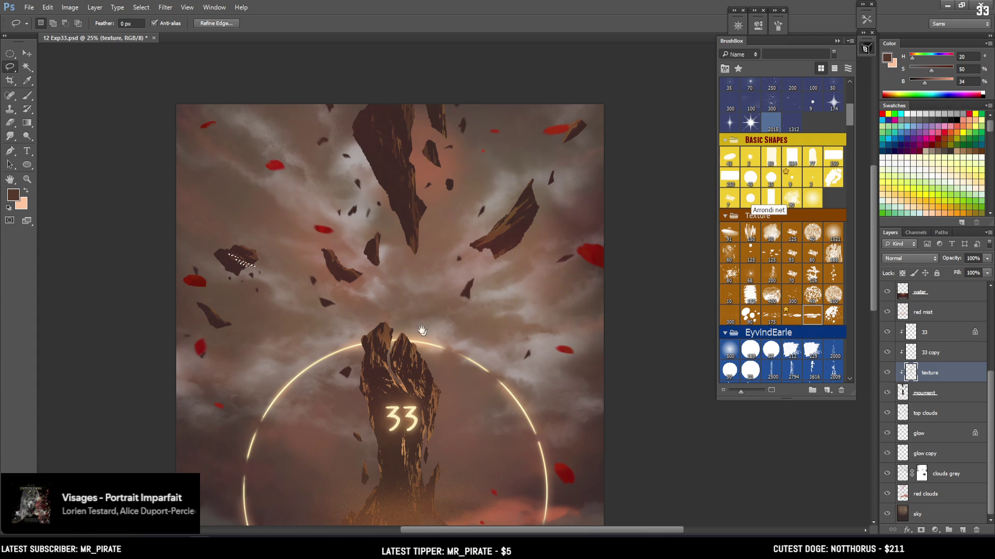
Deselect, sample a rock colour, and pick the 500 px EyvindEarle brush
{"action": "left_click_drag", "start_coordinate": [440, 285], "coordinate": [322, 280]}
{"action": "key", "text": "ctrl+d"}
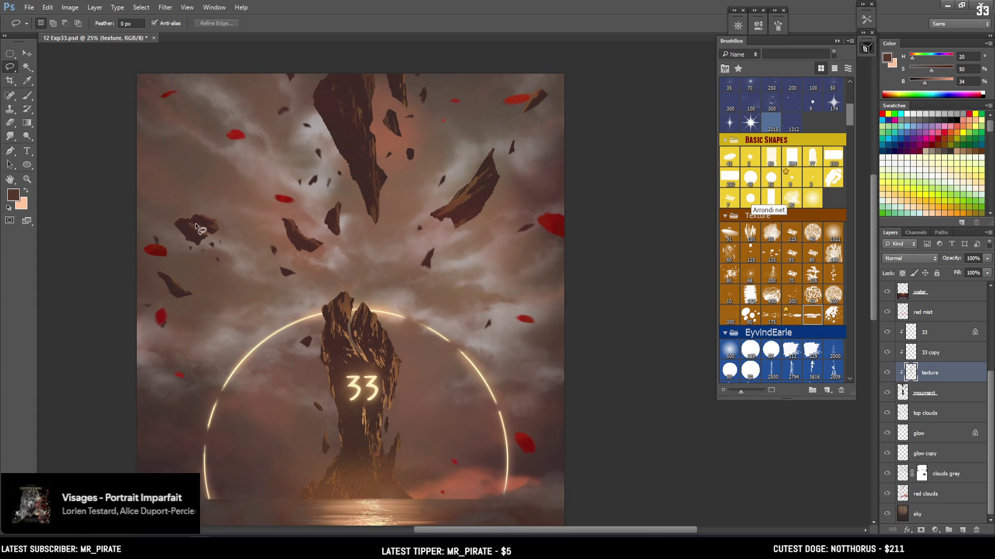
{"action": "key", "text": "b"}
{"action": "left_click", "coordinate": [210, 216], "text": "alt"}
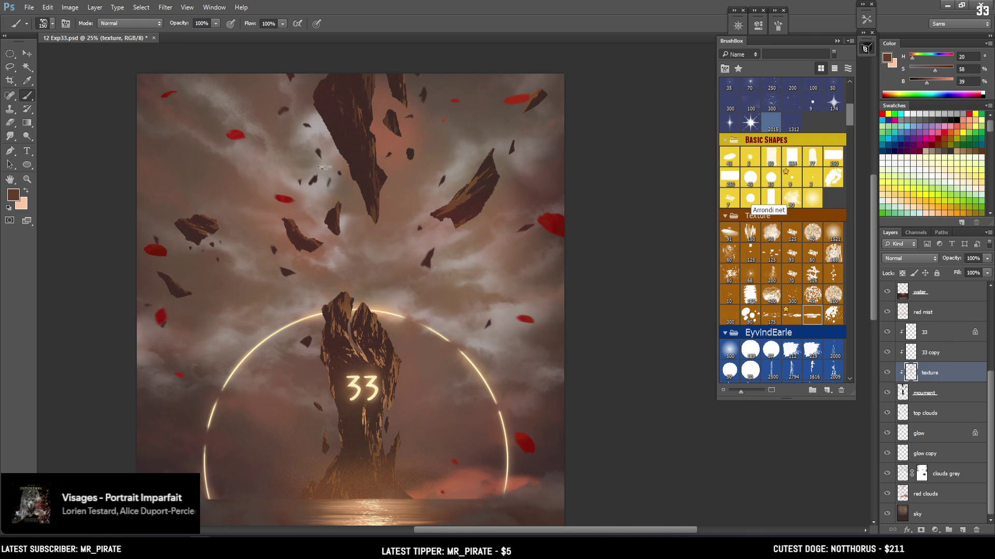
{"action": "left_click_drag", "start_coordinate": [422, 150], "coordinate": [370, 176]}
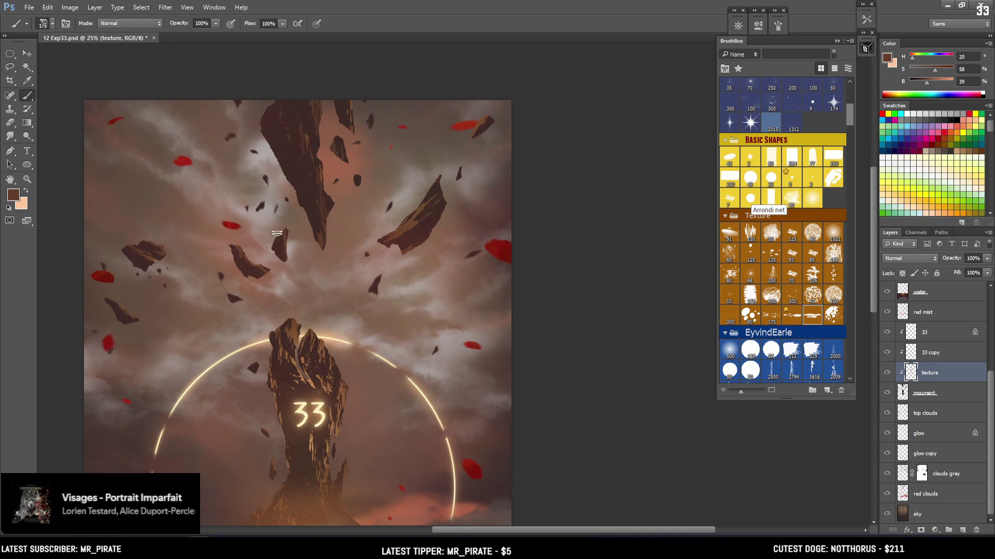
{"action": "left_click_drag", "start_coordinate": [373, 139], "coordinate": [323, 184]}
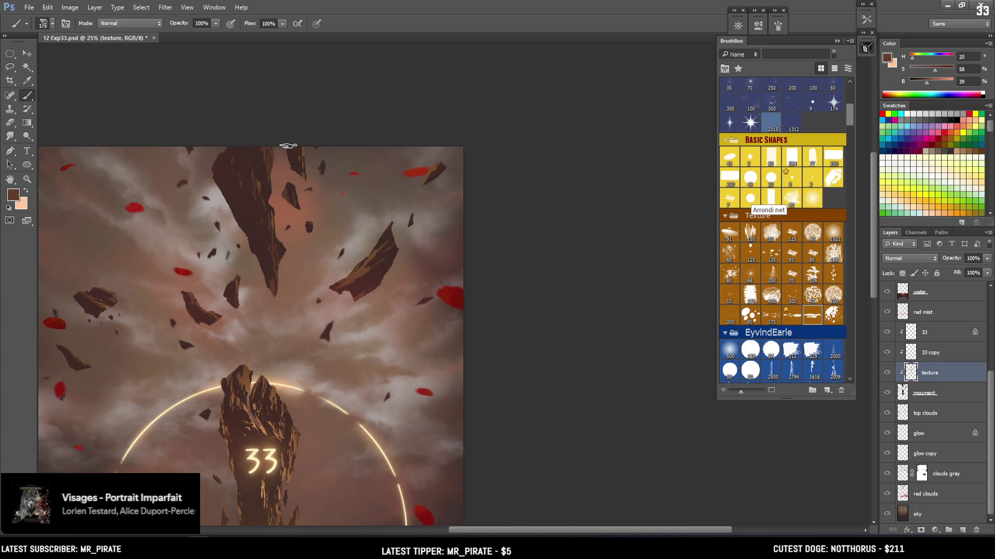
{"action": "key", "text": "e"}
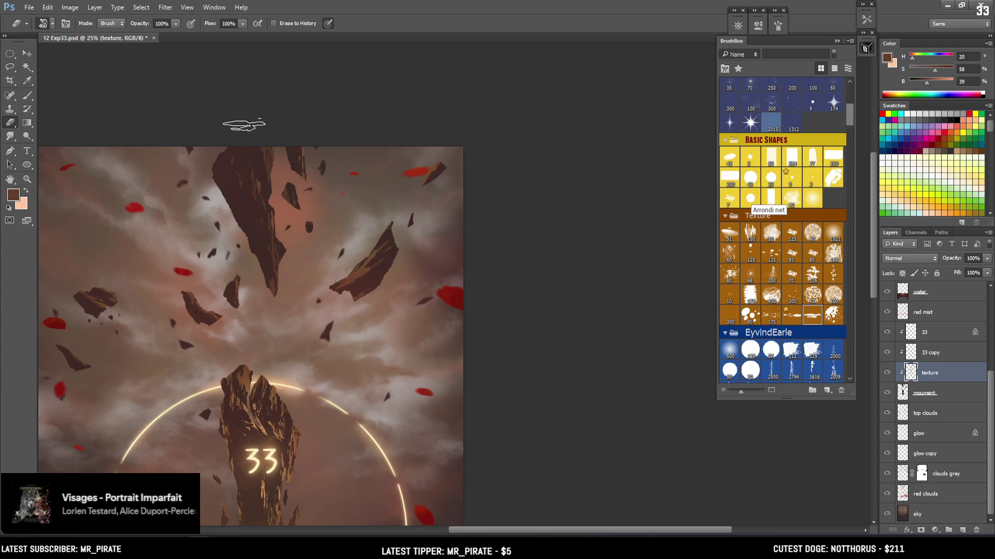
{"action": "left_click", "coordinate": [729, 350]}
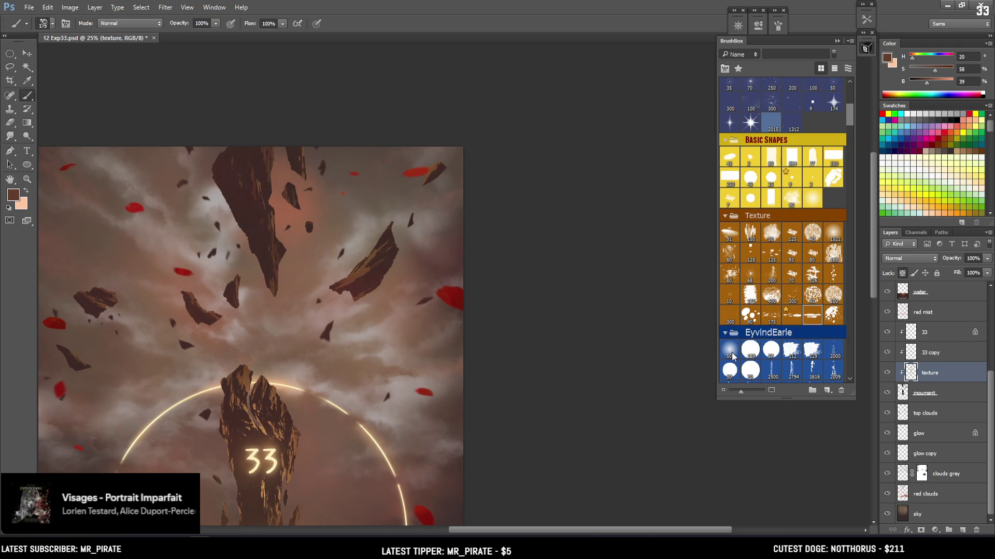
Lock transparent pixels on the texture layer in the Layers panel
{"action": "left_click_drag", "start_coordinate": [375, 372], "coordinate": [479, 305]}
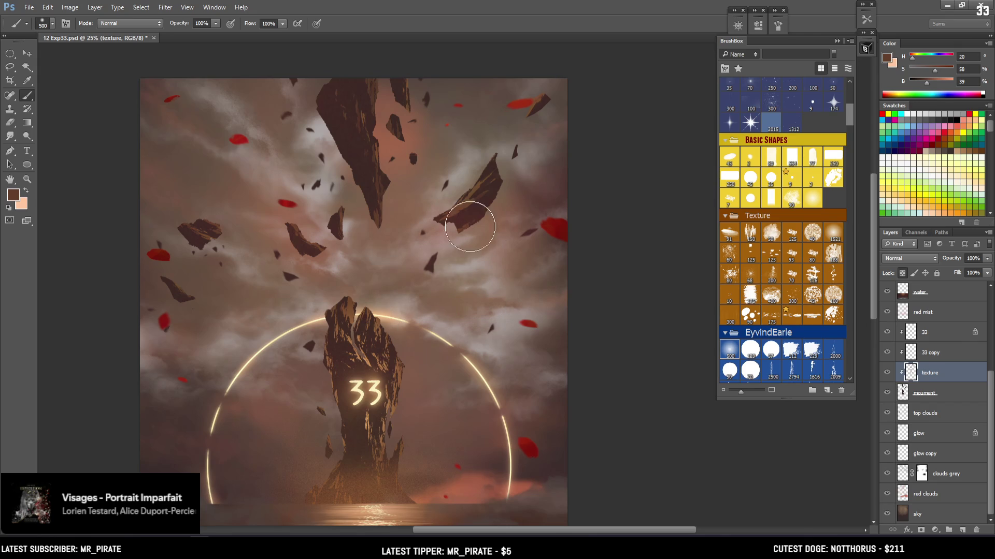
{"action": "left_click", "coordinate": [902, 273]}
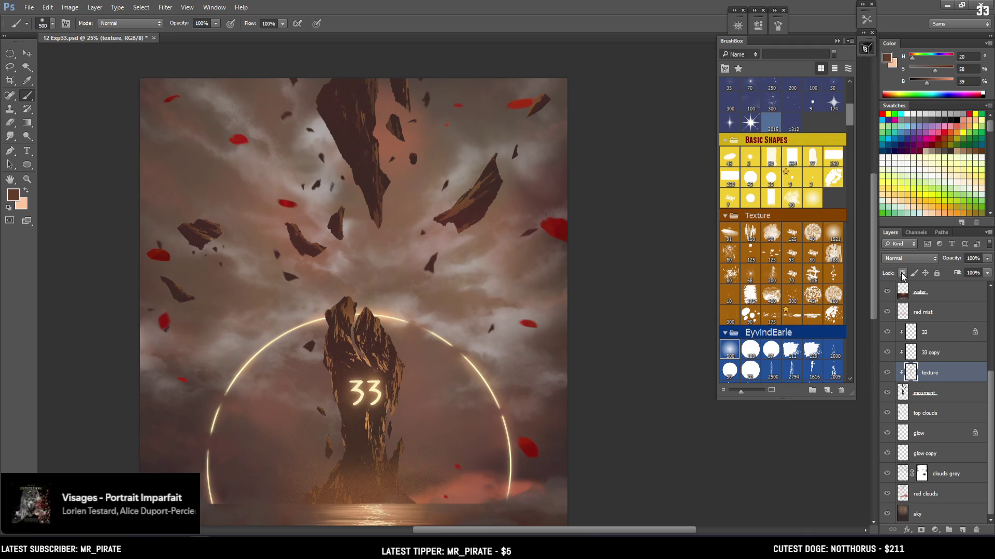
Sample a dark brown from the small rock, deepen it, and paint over the large rock's top streaks
{"action": "left_click", "coordinate": [365, 360], "text": "alt"}
{"action": "key", "text": "bracketright"}
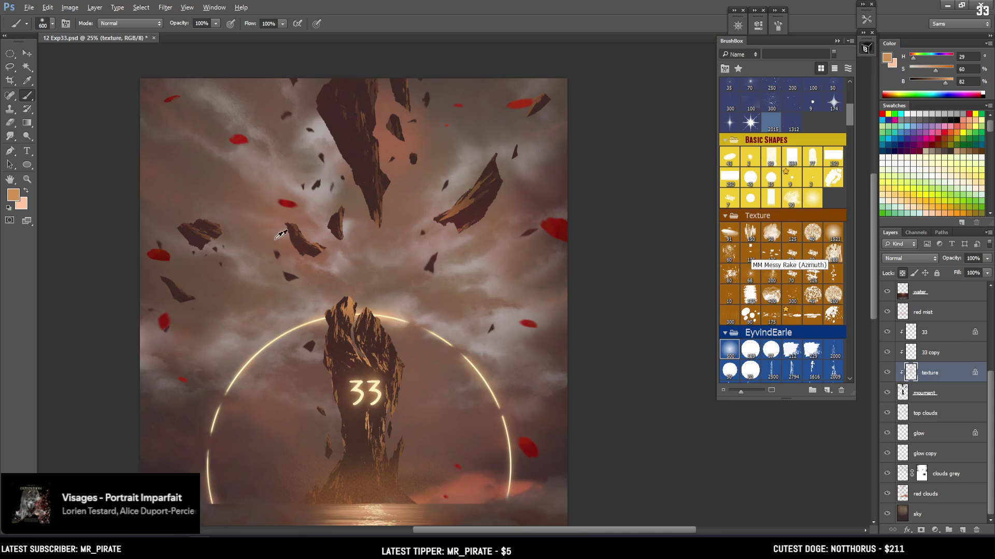
{"action": "left_click", "coordinate": [214, 224], "text": "alt"}
{"action": "left_click_drag", "start_coordinate": [935, 69], "coordinate": [916, 82]}
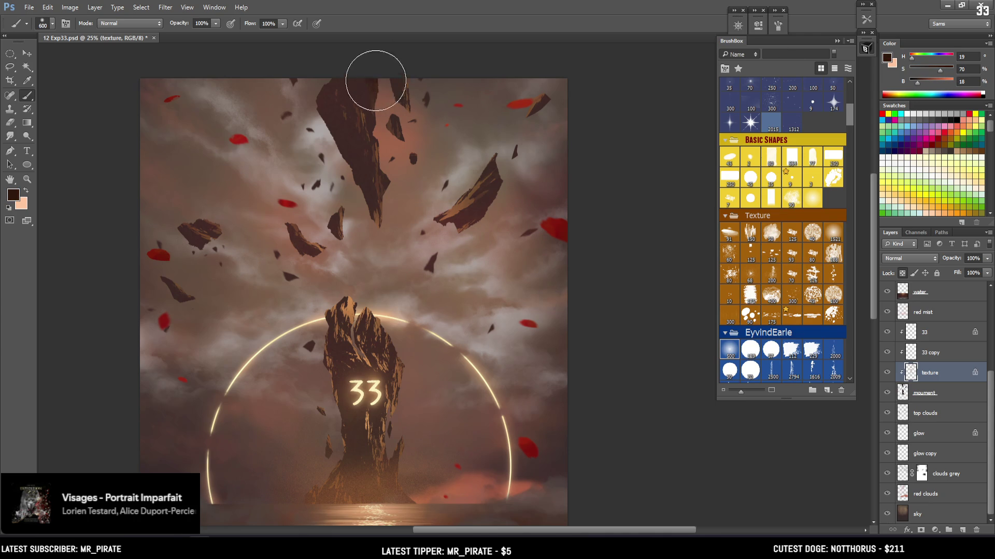
{"action": "mouse_move", "coordinate": [364, 95]}
{"action": "left_mouse_down"}
{"action": "mouse_move", "coordinate": [324, 98]}
{"action": "mouse_move", "coordinate": [329, 107]}
{"action": "left_mouse_up"}
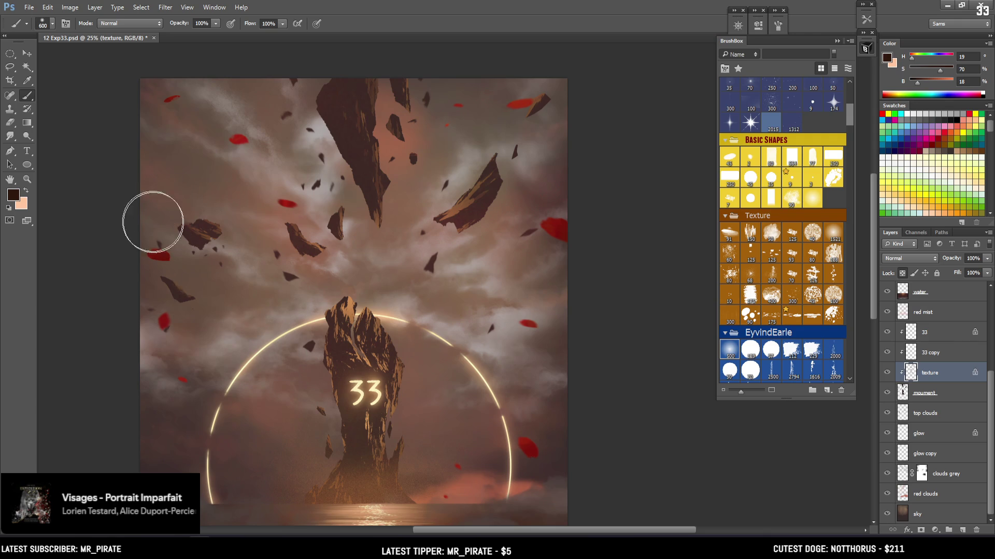
Resample rock browns and orange-tans and darken the light streak on the upper rock
{"action": "key", "text": "bracketleft"}
{"action": "key", "text": "bracketleft"}
{"action": "left_click", "coordinate": [291, 231], "text": "alt"}
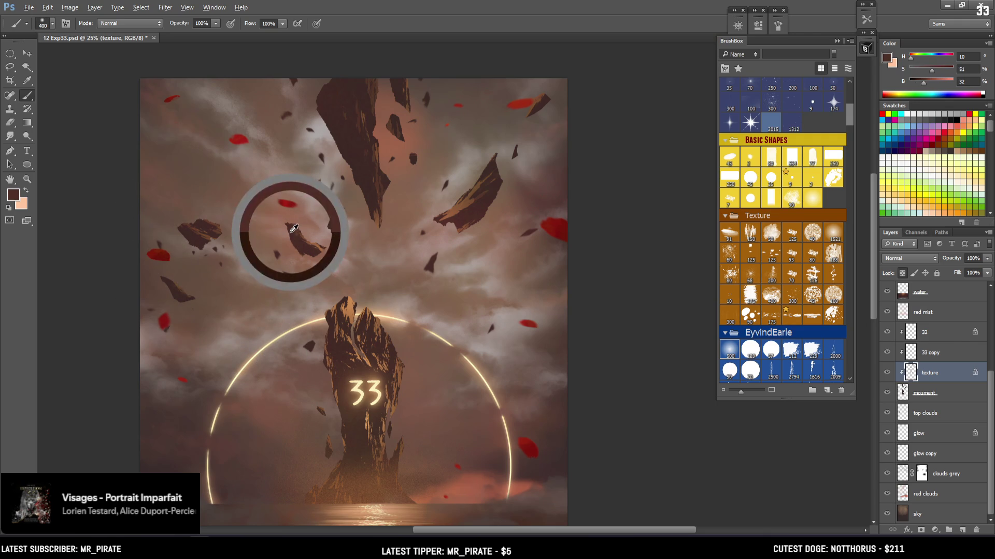
{"action": "left_click", "coordinate": [348, 121], "text": "alt"}
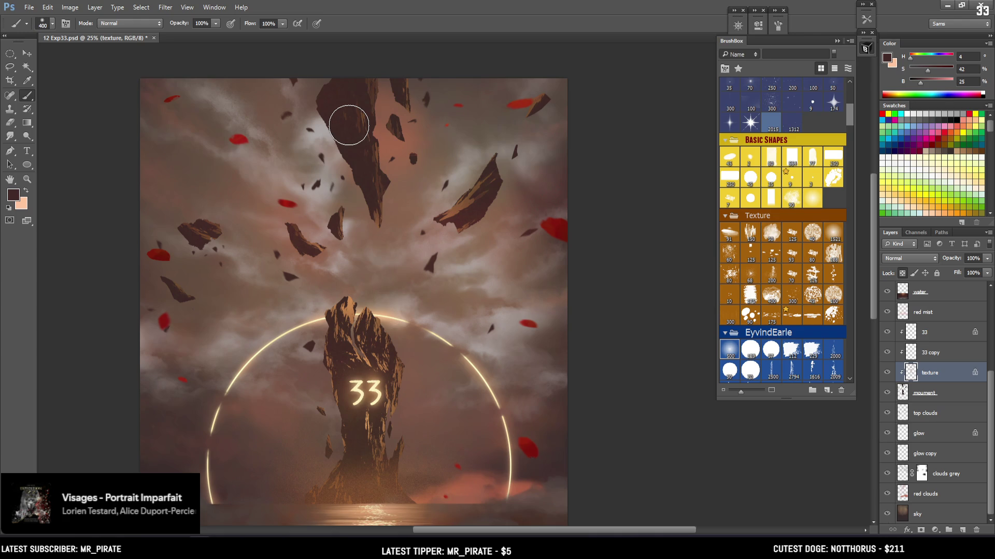
{"action": "key", "text": "bracketright"}
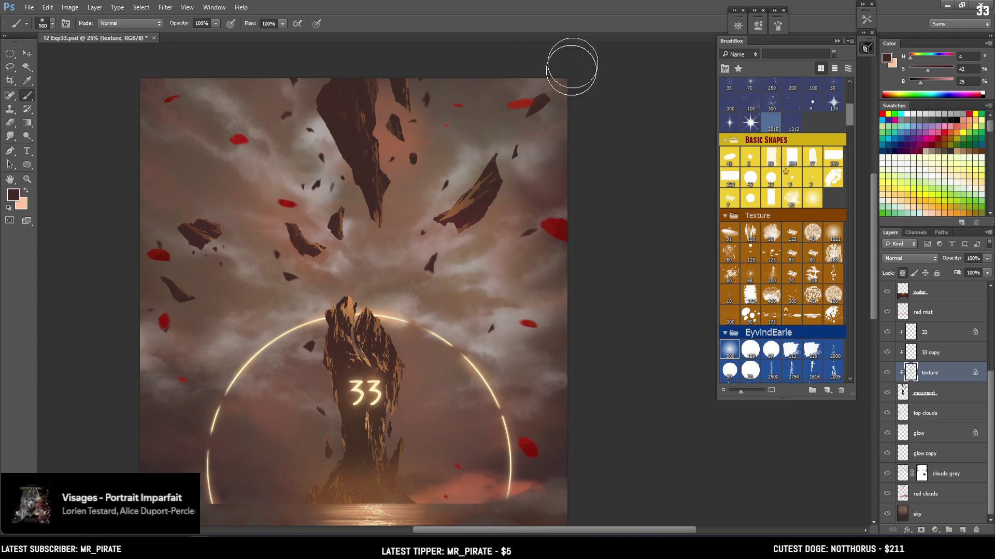
{"action": "key", "text": "bracketleft"}
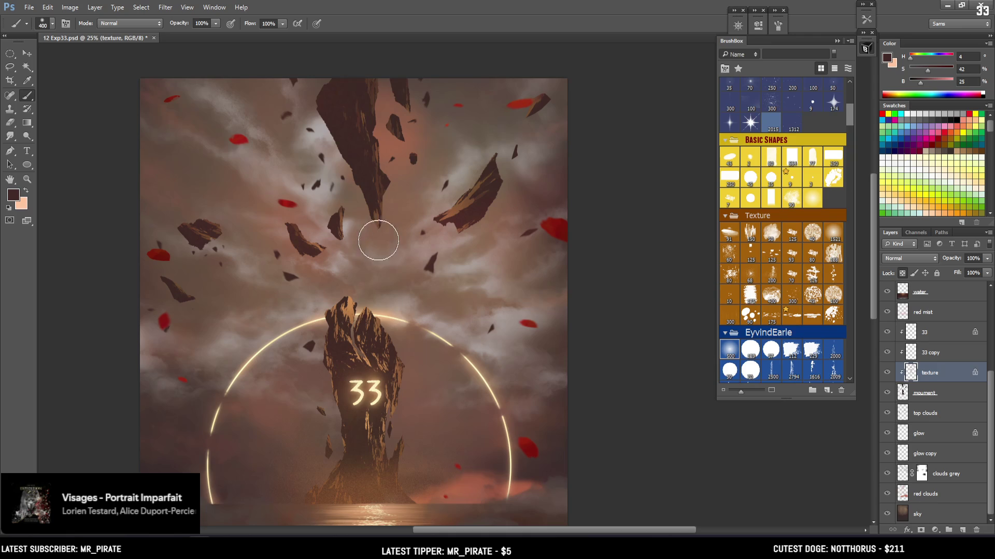
{"action": "left_click", "coordinate": [435, 207], "text": "alt"}
{"action": "key", "text": "bracketleft"}
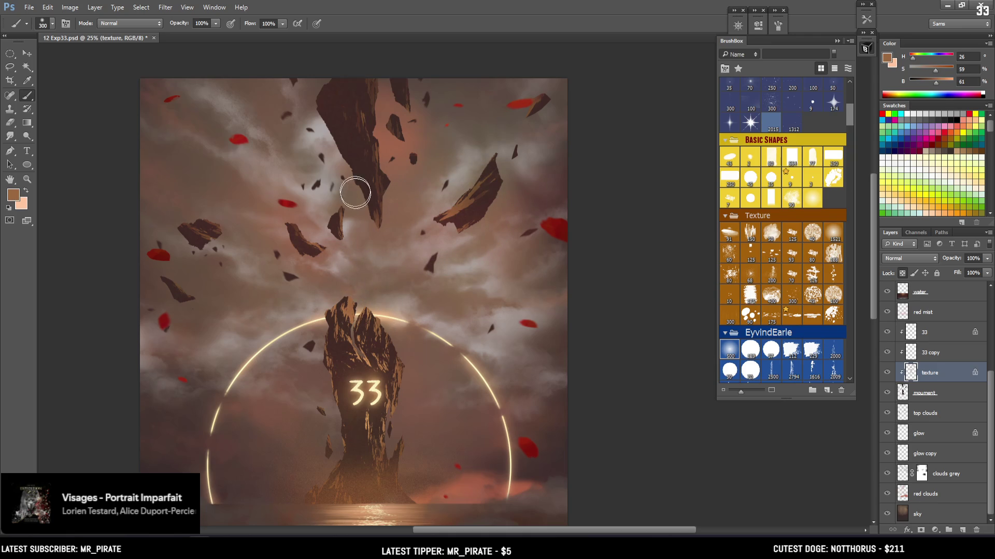
{"action": "left_click", "coordinate": [369, 364], "text": "alt"}
{"action": "key", "text": "bracketright"}
{"action": "left_click_drag", "start_coordinate": [357, 355], "coordinate": [375, 345]}
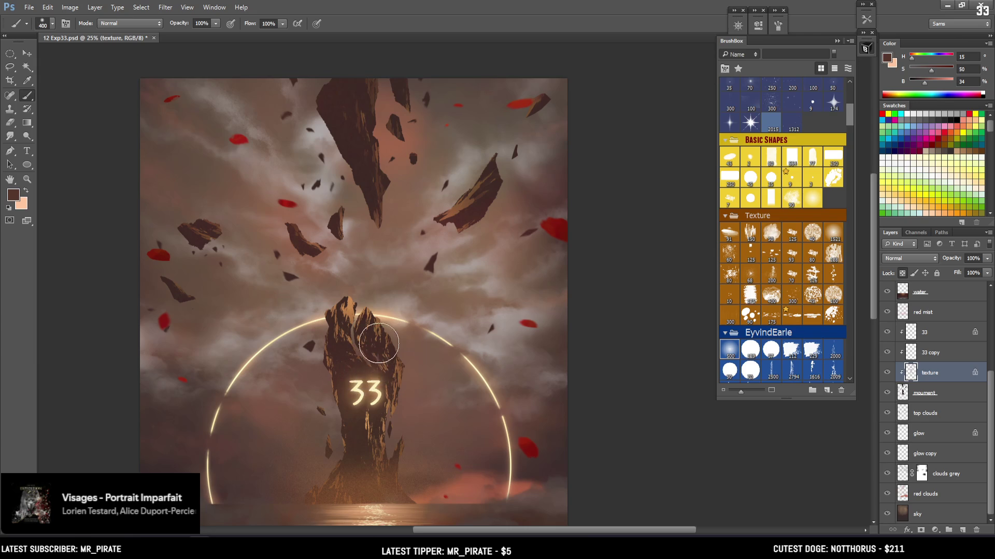
{"action": "key", "text": "alt"}
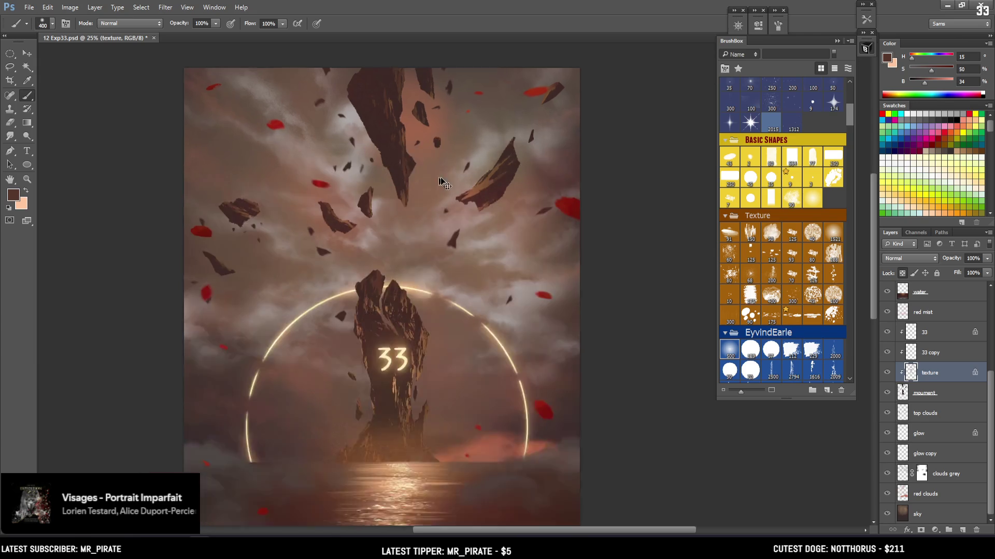
Check the whole painting, then fine-tune the brush size and darken the paint colour further
{"action": "key", "text": "ctrl+minus"}
{"action": "key", "text": "bracketright"}
{"action": "key", "text": "bracketright"}
{"action": "key", "text": "bracketleft"}
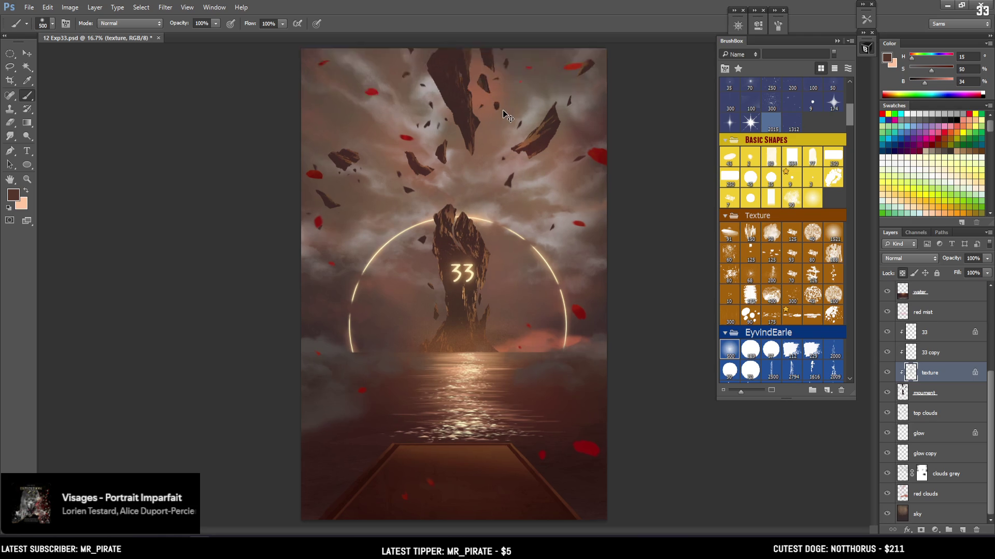
{"action": "key", "text": "ctrl+plus"}
{"action": "key", "text": "bracketleft"}
{"action": "key", "text": "bracketleft"}
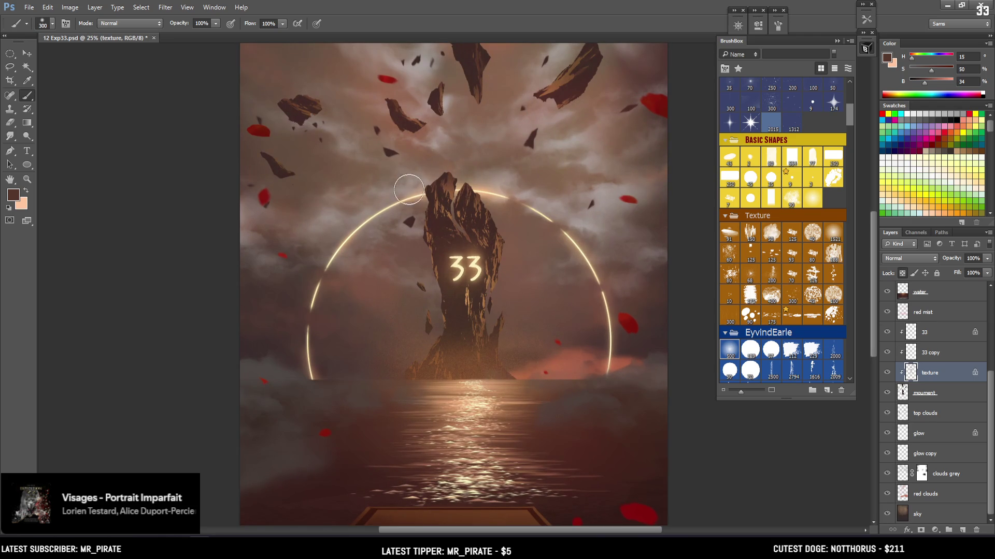
{"action": "key", "text": "bracketleft"}
{"action": "key", "text": "bracketleft"}
{"action": "key", "text": "bracketright"}
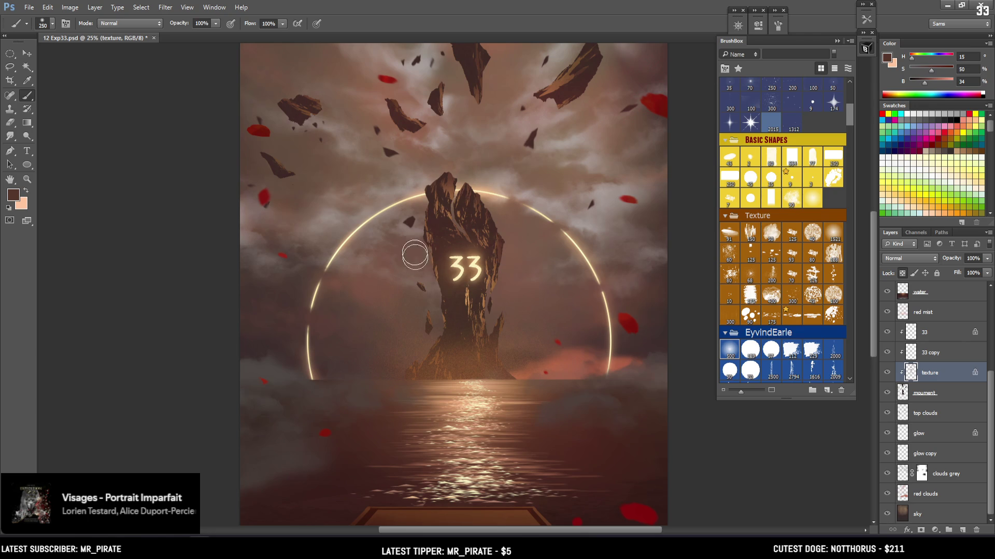
{"action": "key", "text": "bracketright"}
{"action": "left_click_drag", "start_coordinate": [920, 84], "coordinate": [918, 84]}
{"action": "key", "text": "bracketright"}
{"action": "key", "text": "bracketright"}
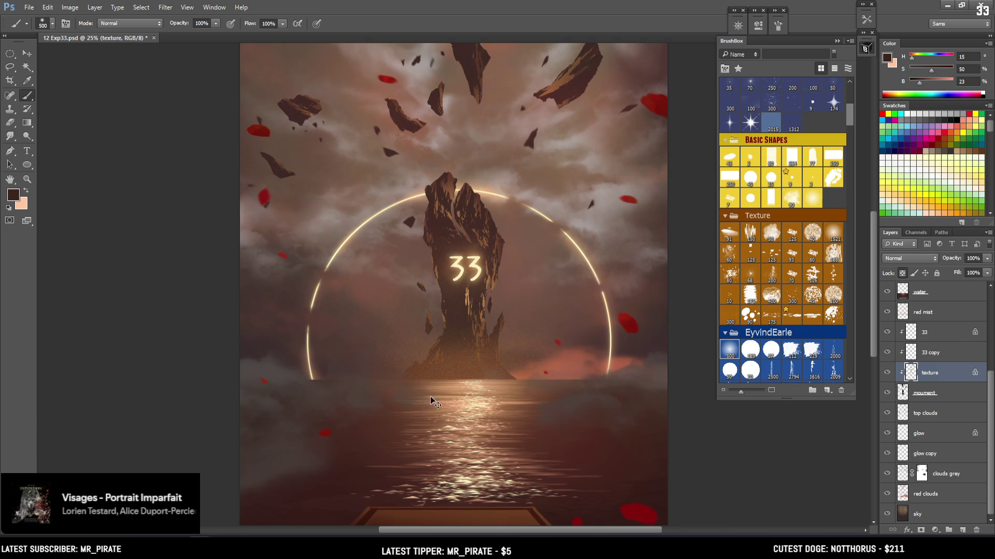
Zoom out to view the full painting and save 12 Exp33.psd
{"action": "mouse_move", "coordinate": [589, 359]}
{"action": "left_mouse_down"}
{"action": "mouse_move", "coordinate": [476, 386]}
{"action": "mouse_move", "coordinate": [440, 474]}
{"action": "left_mouse_up"}
{"action": "key", "text": "bracketleft"}
{"action": "key", "text": "bracketleft"}
{"action": "key", "text": "bracketleft"}
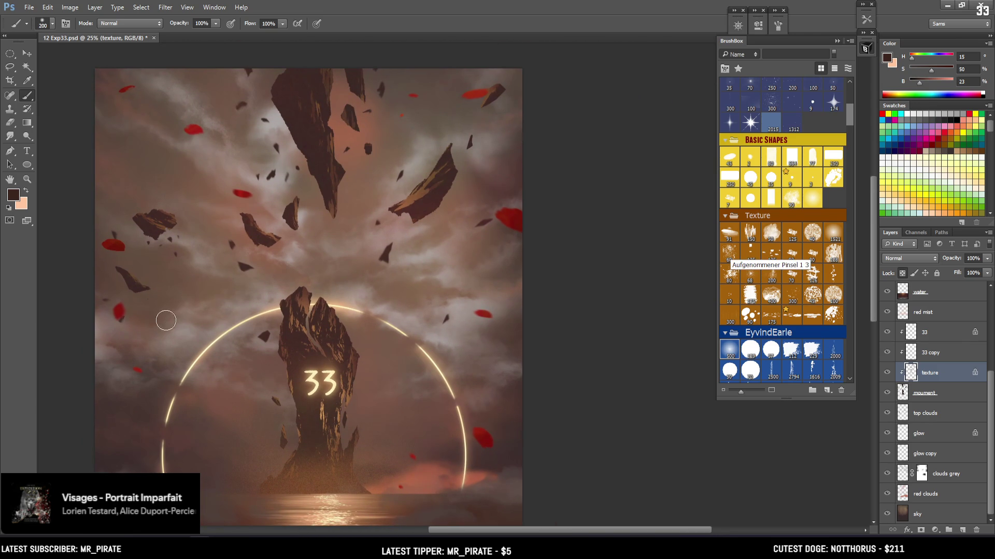
{"action": "mouse_move", "coordinate": [225, 338]}
{"action": "left_mouse_down"}
{"action": "mouse_move", "coordinate": [350, 238]}
{"action": "mouse_move", "coordinate": [350, 271]}
{"action": "mouse_move", "coordinate": [375, 207]}
{"action": "mouse_move", "coordinate": [379, 140]}
{"action": "left_mouse_up"}
{"action": "key", "text": "ctrl+minus"}
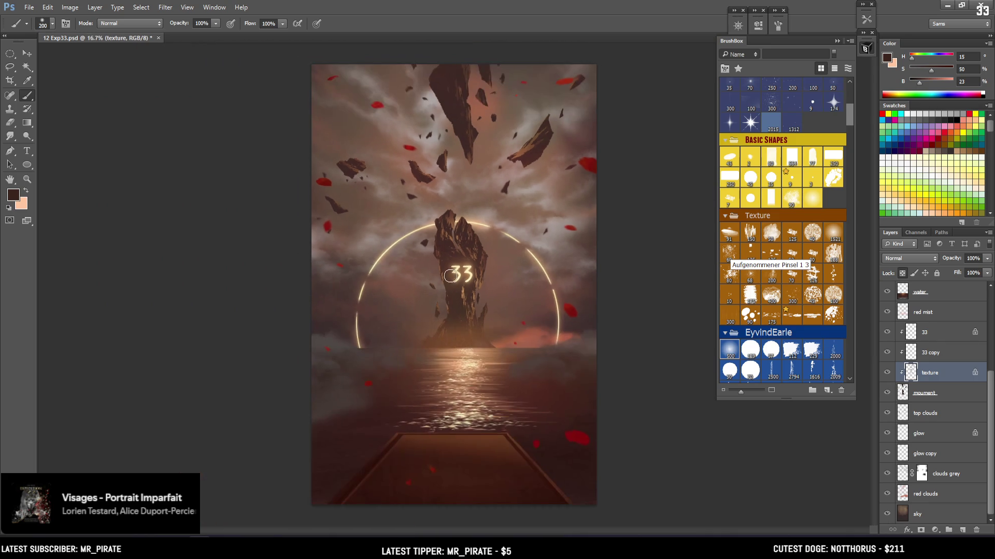
{"action": "key", "text": "ctrl+s"}
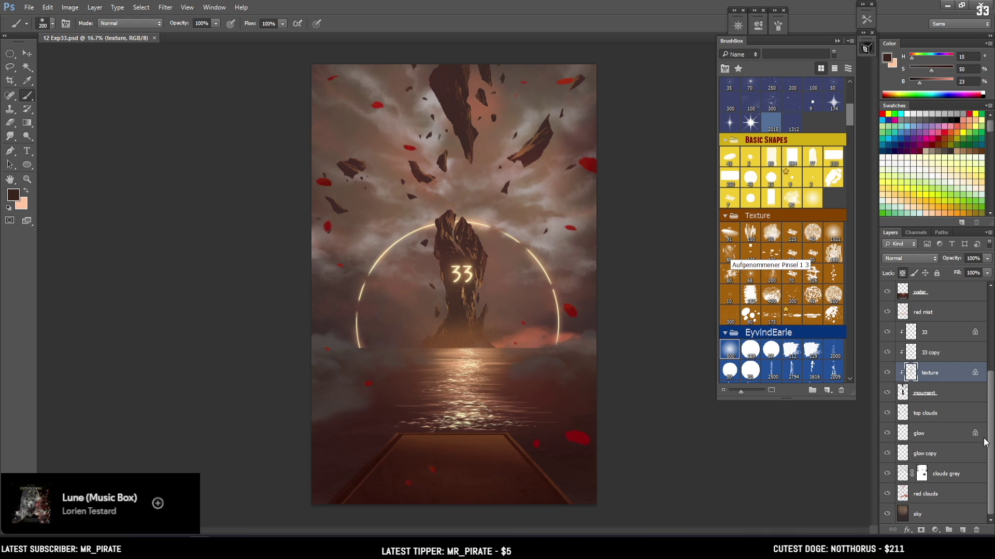
{"action": "scroll", "coordinate": [984, 442], "scroll_direction": "up", "scroll_amount": 2}
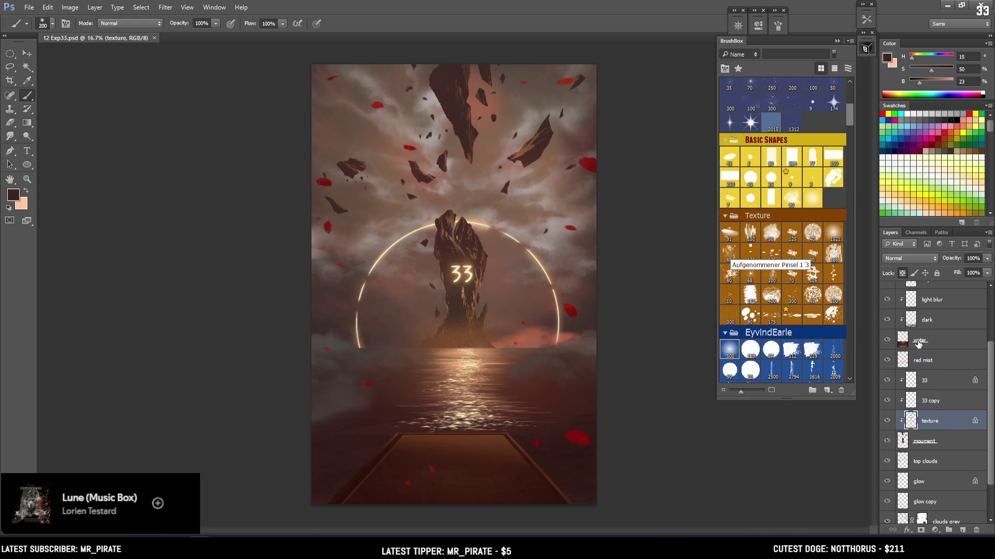
Select the red mist layer and load a small cloud-shaped brush from the Clouds set
{"action": "left_click", "coordinate": [886, 361]}
{"action": "left_click", "coordinate": [886, 361]}
{"action": "left_click", "coordinate": [927, 361]}
{"action": "key", "text": "ctrl+plus"}
{"action": "key", "text": "ctrl+plus"}
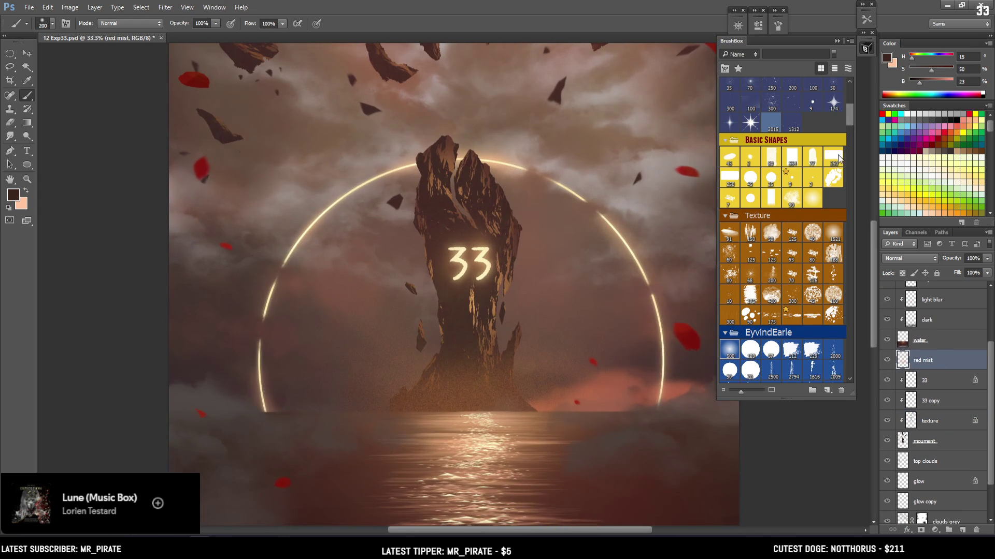
{"action": "left_click_drag", "start_coordinate": [848, 116], "coordinate": [848, 154]}
{"action": "left_click", "coordinate": [790, 209]}
{"action": "left_click", "coordinate": [771, 213]}
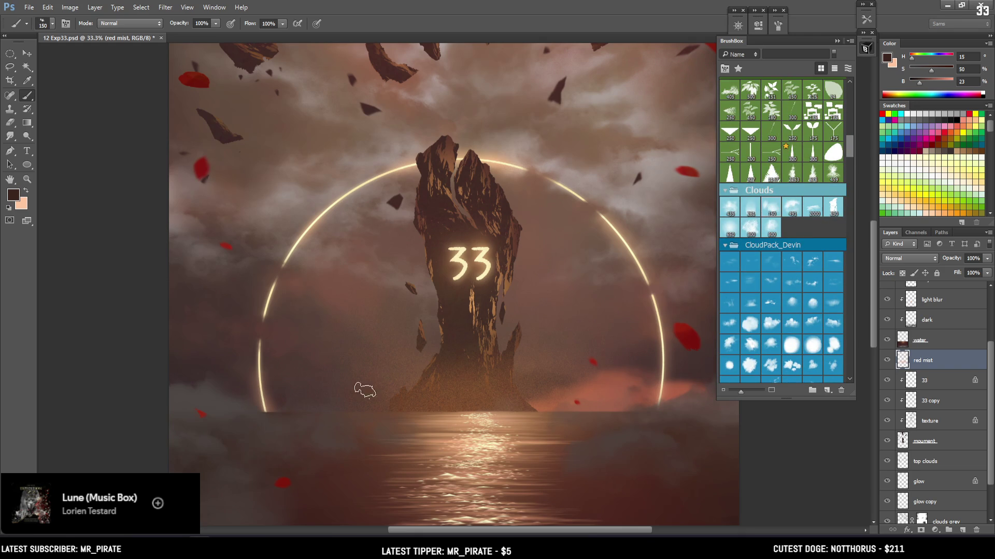
Sample a warm brown, lighten it, and paint soft mist along the horizon at the spire's base
{"action": "left_click", "coordinate": [446, 409], "text": "alt"}
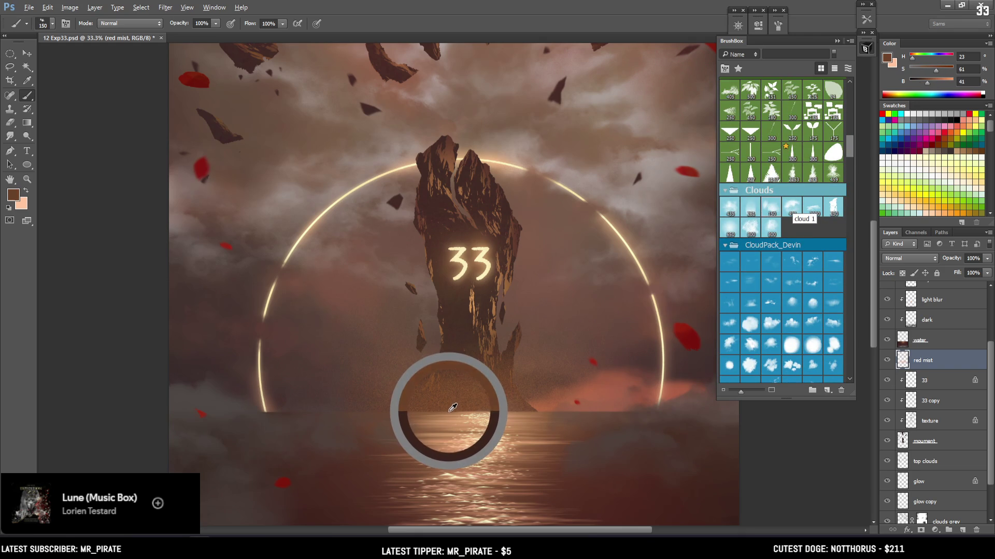
{"action": "key", "text": "bracketright"}
{"action": "left_click", "coordinate": [479, 388], "text": "alt"}
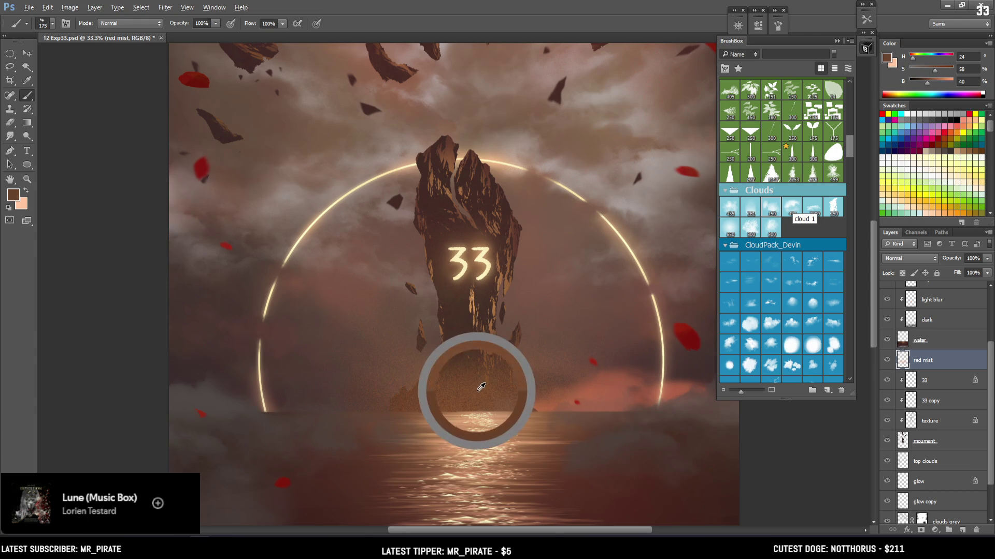
{"action": "left_click_drag", "start_coordinate": [929, 83], "coordinate": [937, 85]}
{"action": "key", "text": "bracketright"}
{"action": "key", "text": "bracketright"}
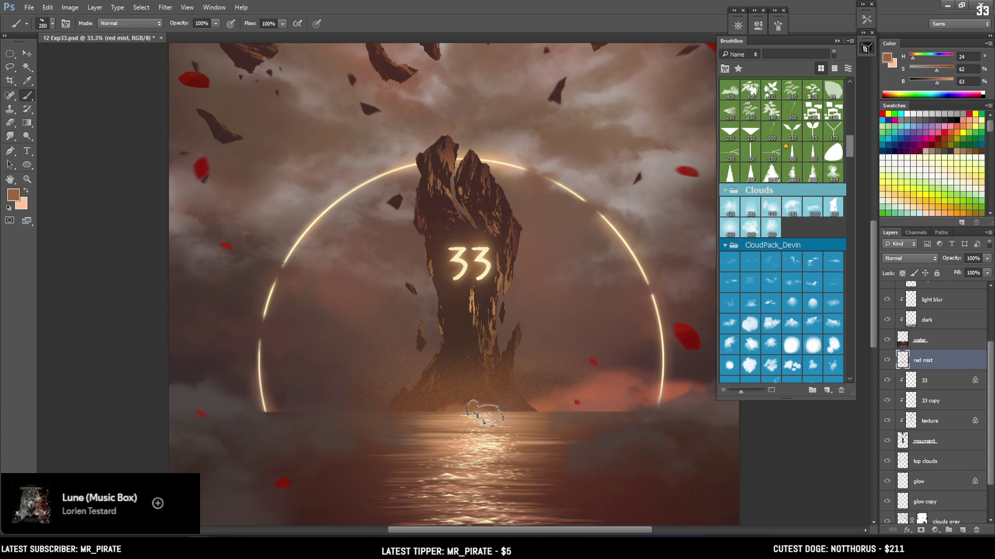
{"action": "key", "text": "bracketright"}
{"action": "key", "text": "bracketright"}
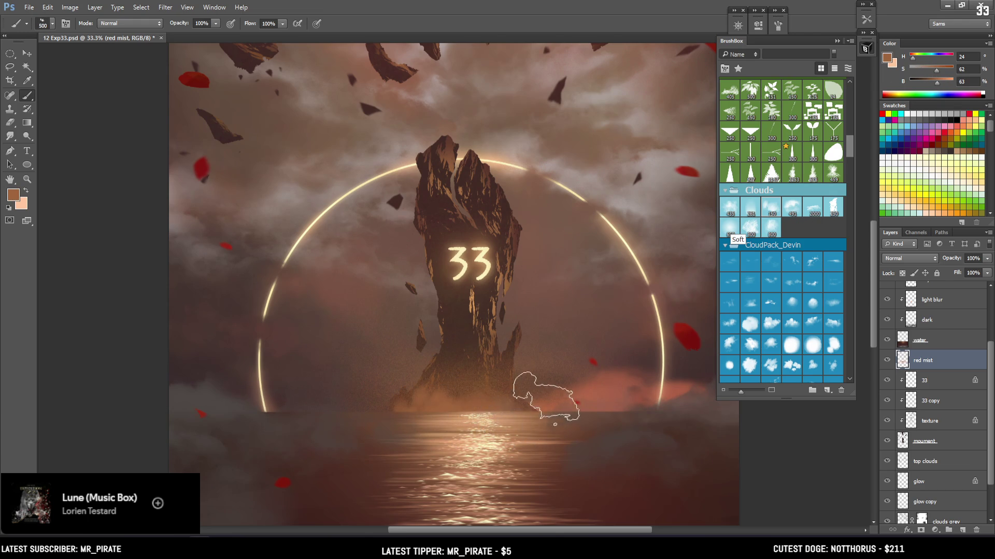
{"action": "left_click_drag", "start_coordinate": [440, 422], "coordinate": [584, 406]}
Sample a warmer mist colour and paint broader warm mist along the horizon at the ring's base
{"action": "left_click", "coordinate": [571, 395], "text": "alt"}
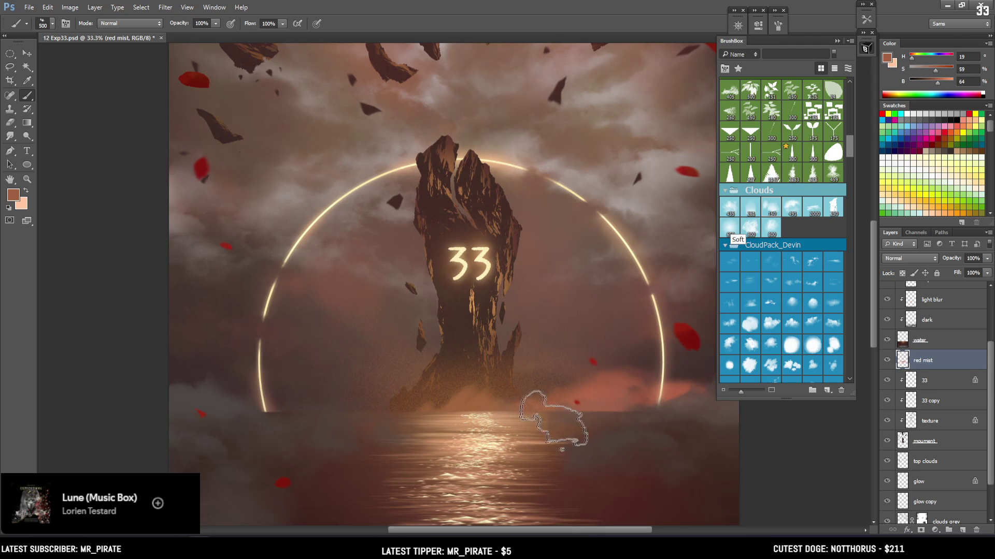
{"action": "left_click", "coordinate": [459, 396], "text": "alt"}
{"action": "key", "text": "ctrl+minus"}
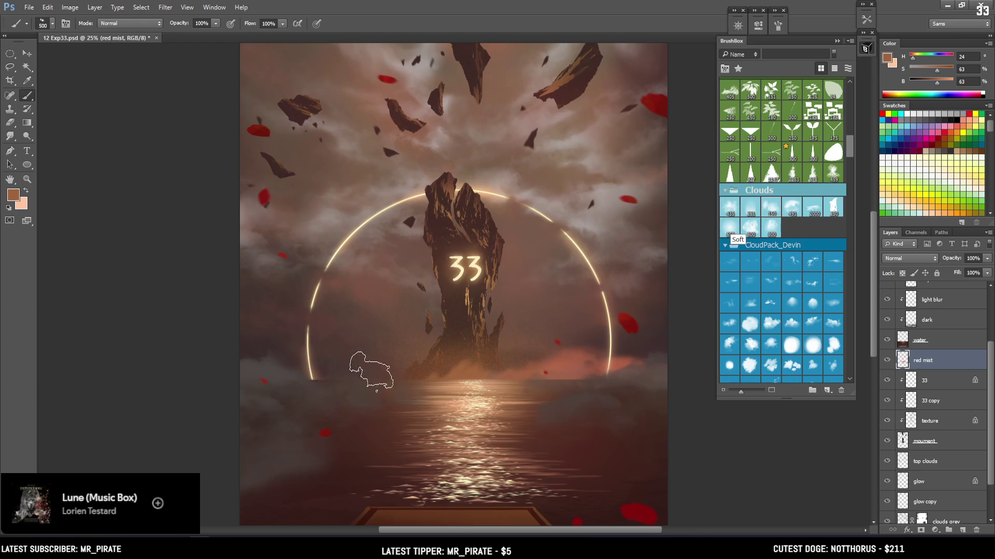
{"action": "key", "text": "bracketright"}
{"action": "key", "text": "bracketright"}
{"action": "key", "text": "bracketright"}
{"action": "left_click", "coordinate": [373, 363]}
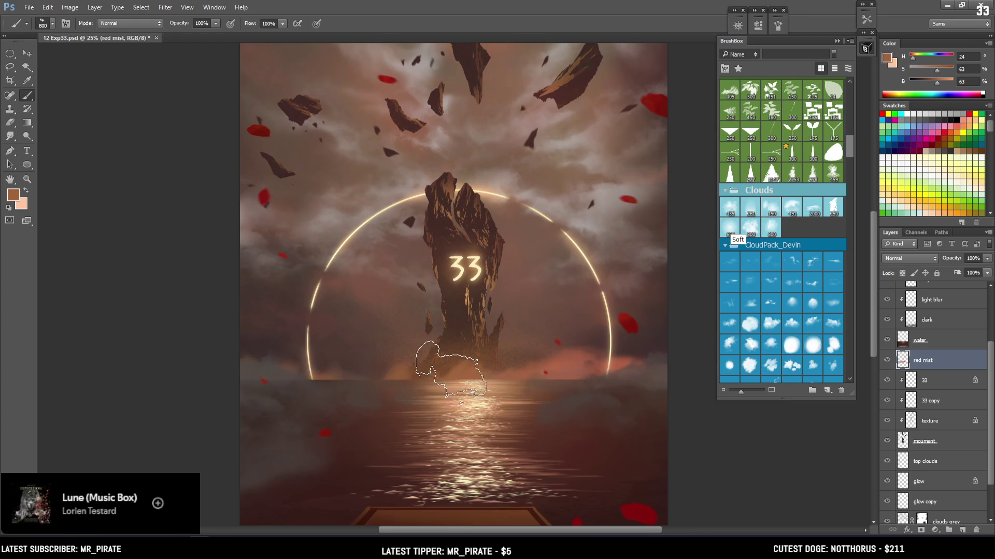
Sample a warm orange horizon tone and sweep soft mist across the horizon by the rock base
{"action": "key", "text": "ctrl+minus"}
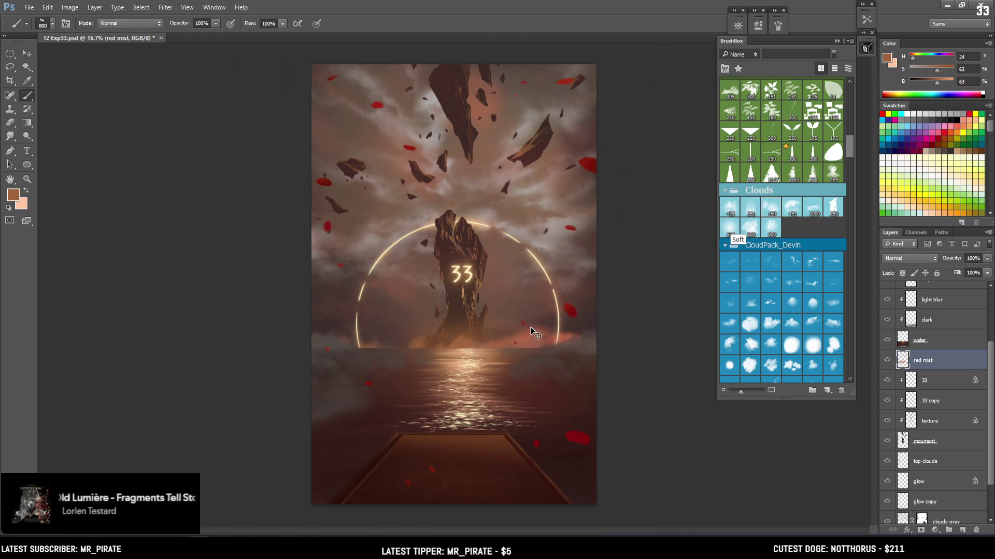
{"action": "left_click", "coordinate": [437, 336], "text": "alt"}
{"action": "left_click_drag", "start_coordinate": [437, 337], "coordinate": [435, 339]}
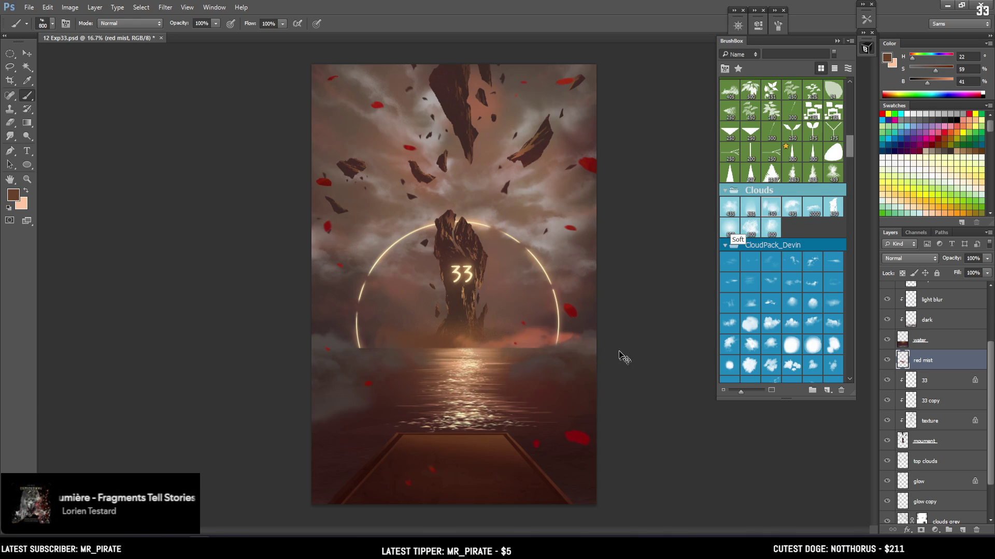
{"action": "left_click", "coordinate": [513, 337], "text": "alt"}
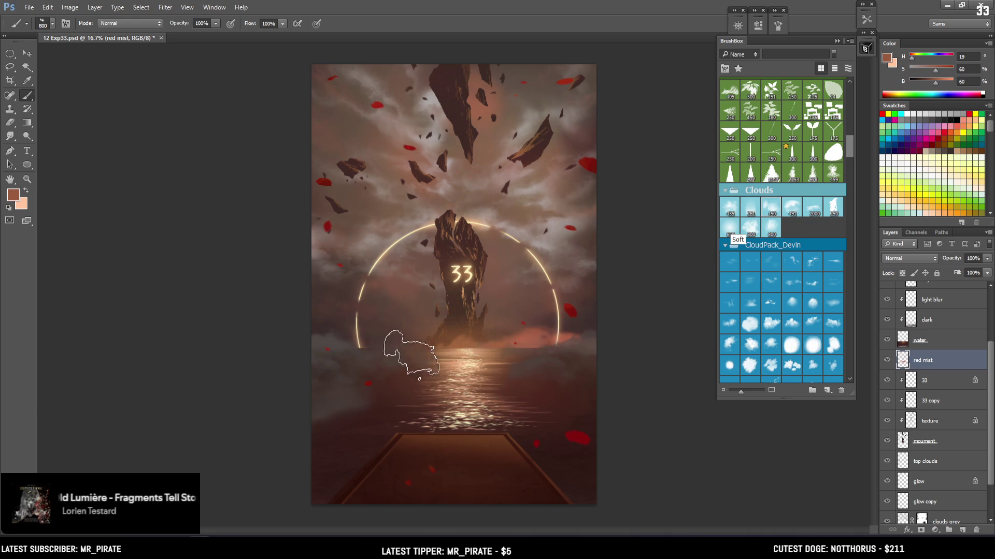
{"action": "key", "text": "bracketright"}
{"action": "left_click", "coordinate": [462, 338], "text": "alt"}
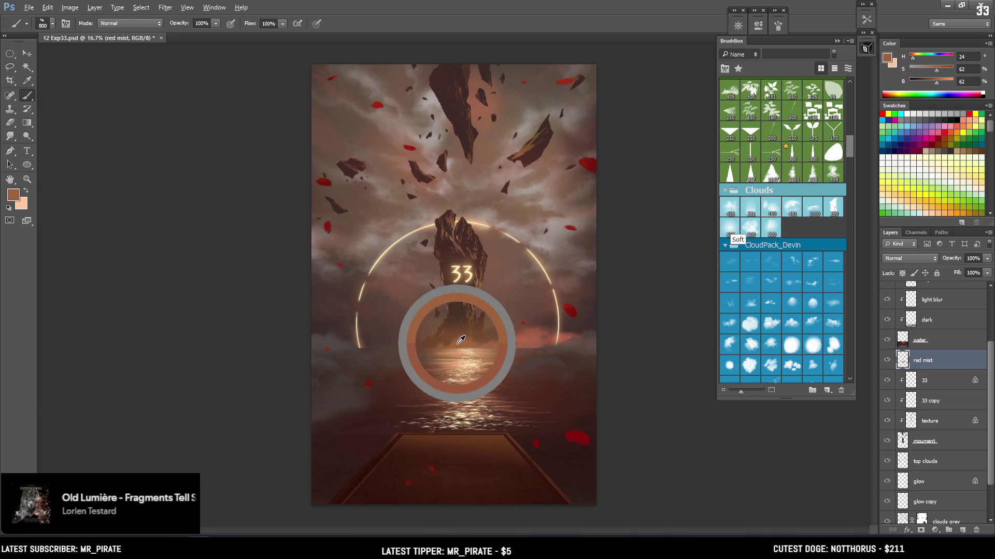
{"action": "key", "text": "bracketright"}
{"action": "key", "text": "bracketright"}
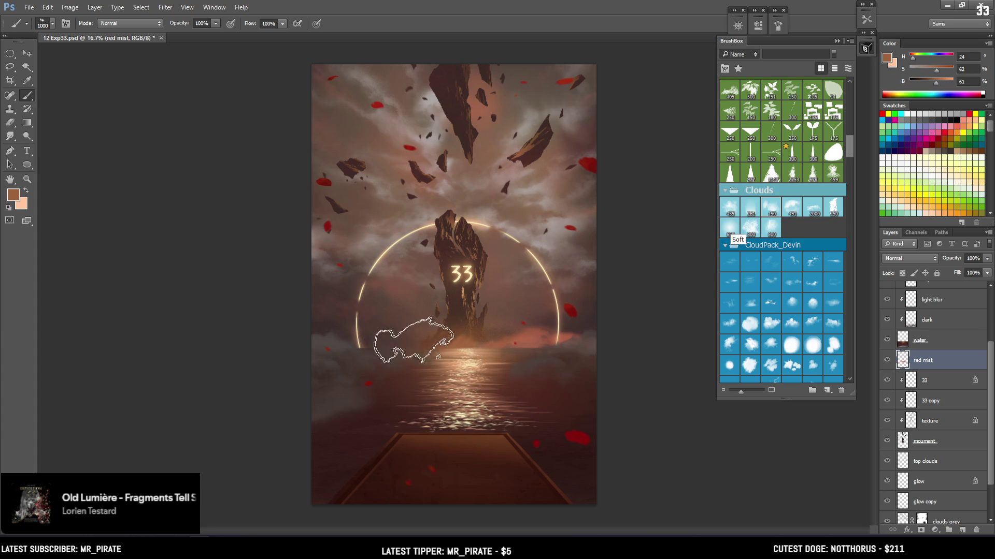
{"action": "mouse_move", "coordinate": [413, 345]}
{"action": "left_mouse_down"}
{"action": "mouse_move", "coordinate": [533, 335]}
{"action": "mouse_move", "coordinate": [410, 348]}
{"action": "mouse_move", "coordinate": [508, 355]}
{"action": "left_mouse_up"}
{"action": "left_click", "coordinate": [422, 340], "text": "alt"}
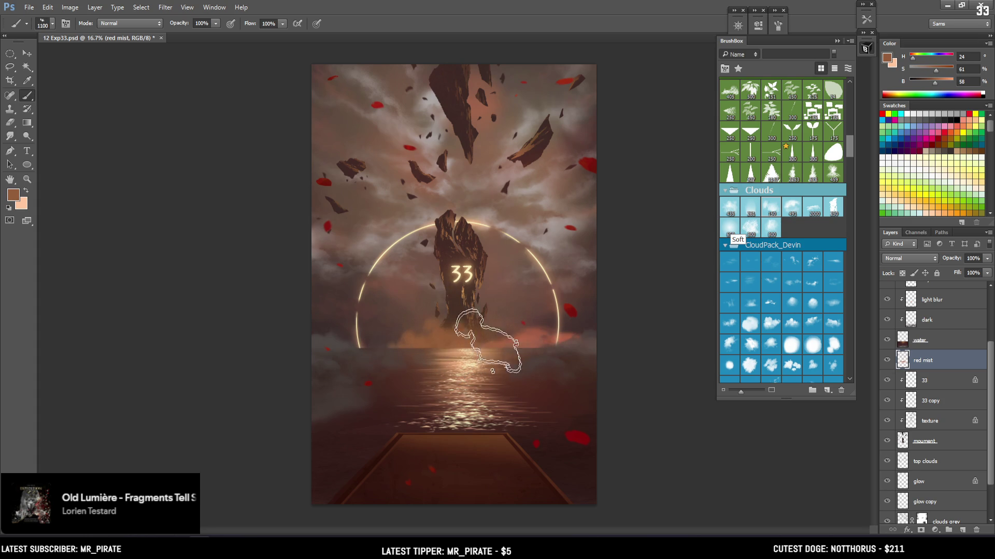
{"action": "key", "text": "e"}
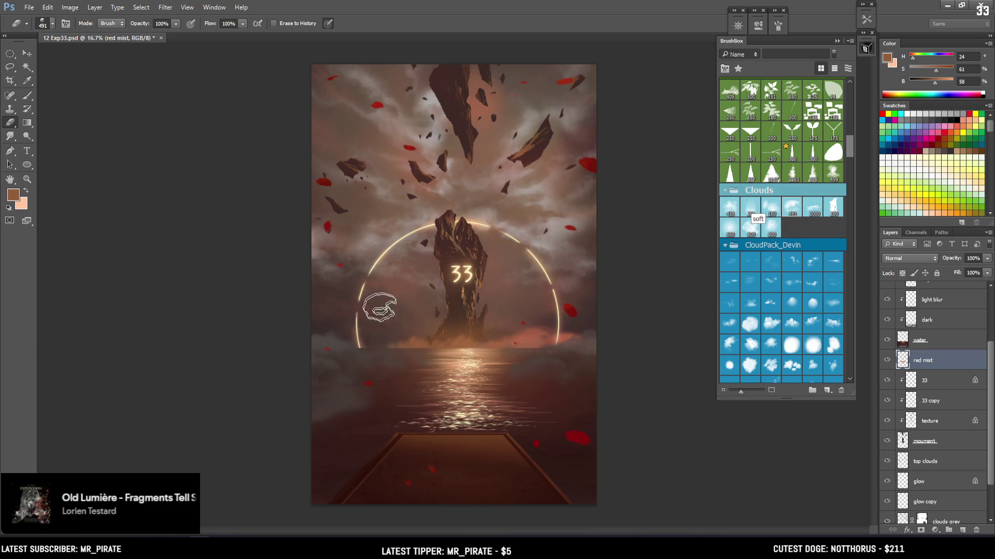
Erase some mist near the rock's base, then sample a pinker horizon tone with a larger brush
{"action": "key", "text": "ctrl+plus"}
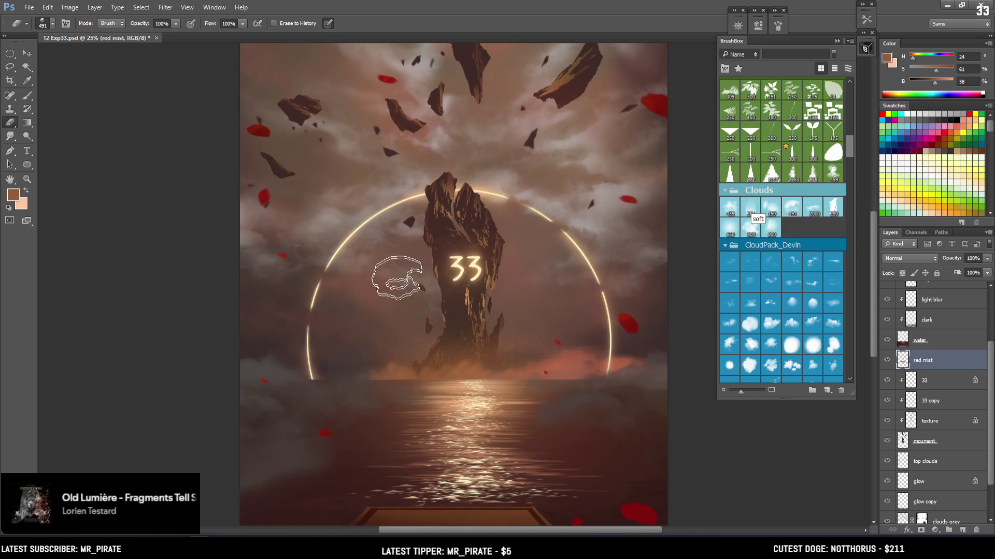
{"action": "left_click_drag", "start_coordinate": [395, 372], "coordinate": [419, 344]}
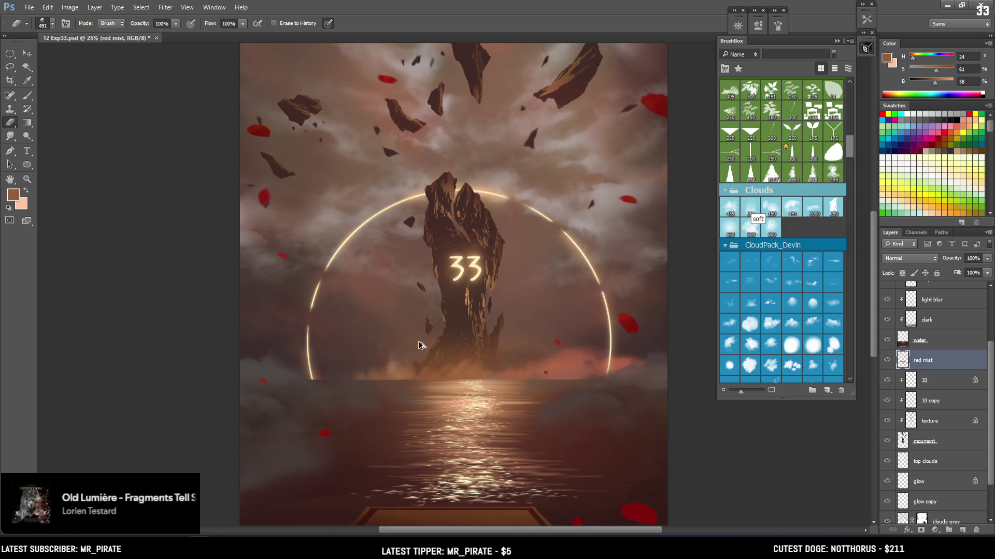
{"action": "key", "text": "b"}
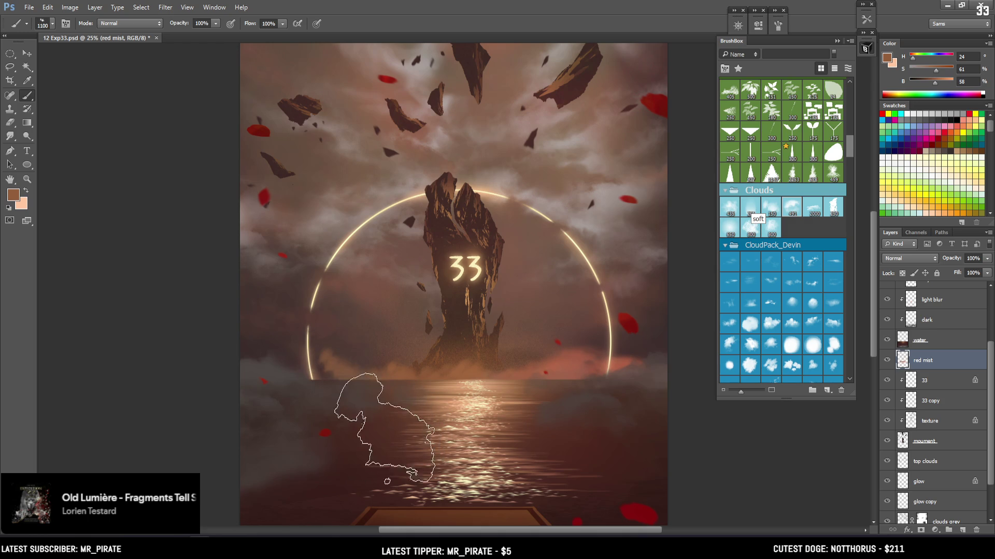
{"action": "key", "text": "bracketright"}
{"action": "left_click", "coordinate": [573, 357], "text": "alt"}
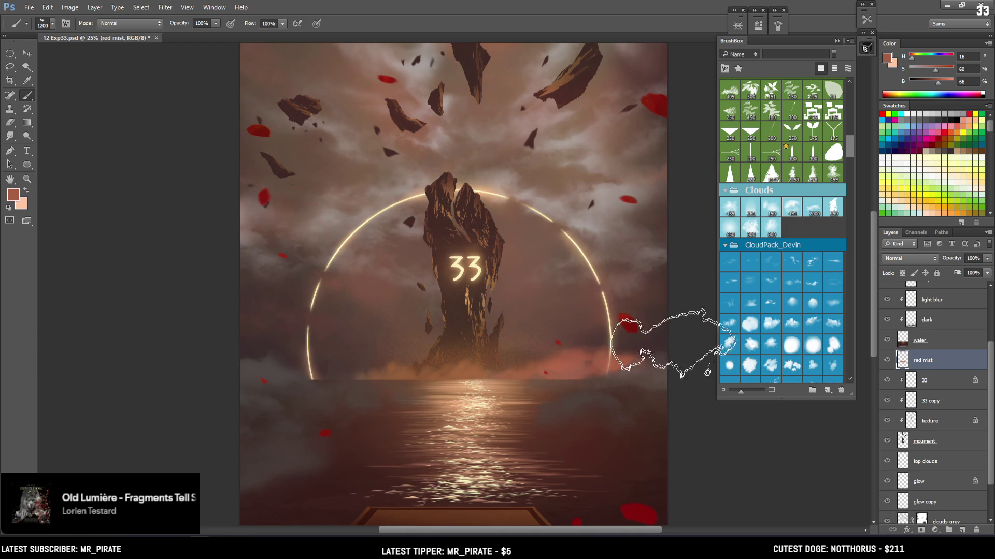
{"action": "key", "text": "bracketright"}
{"action": "key", "text": "bracketright"}
{"action": "key", "text": "bracketright"}
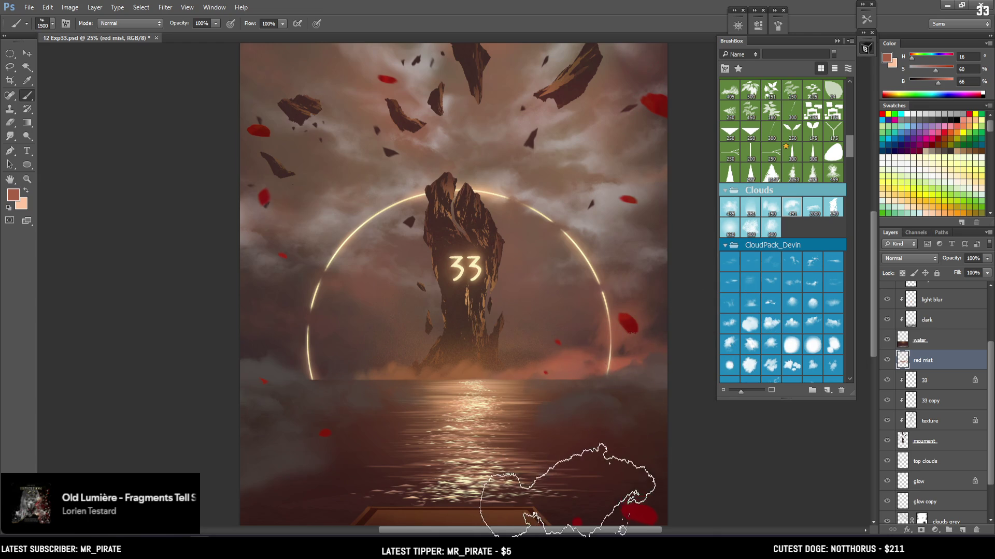
Set up the eraser with the soft cloud-shaped tip at size 700
{"action": "key", "text": "ctrl+minus"}
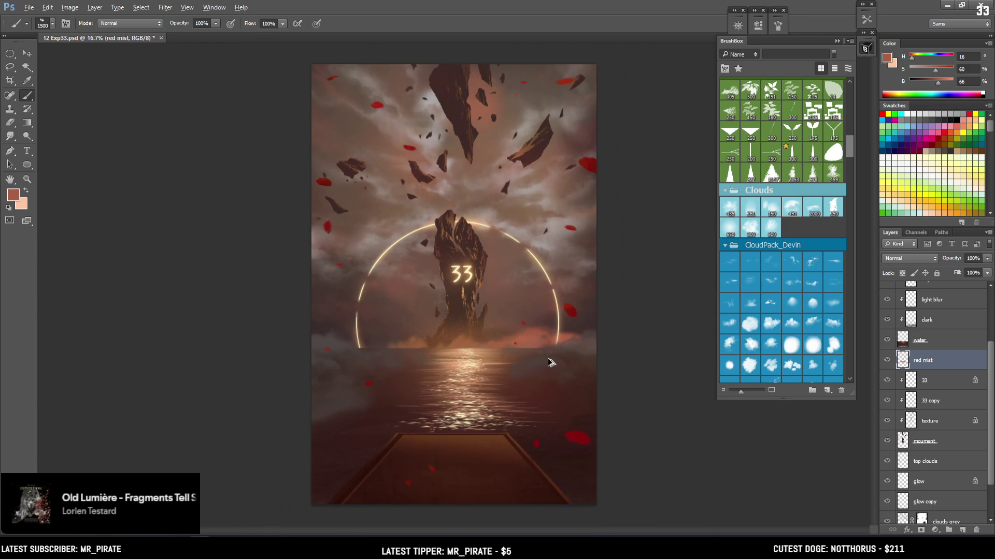
{"action": "key", "text": "e"}
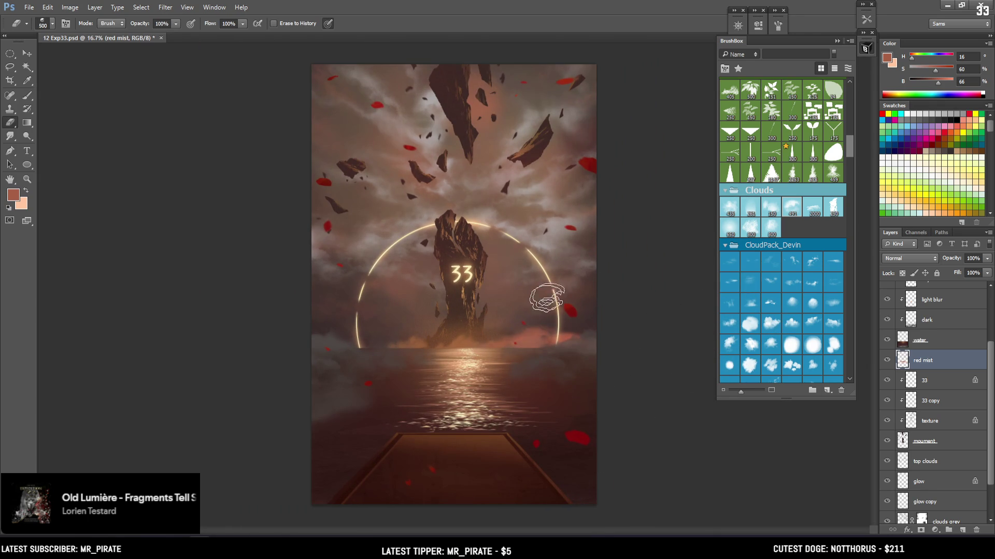
{"action": "left_click", "coordinate": [785, 307]}
{"action": "left_click_drag", "start_coordinate": [990, 470], "coordinate": [990, 512]}
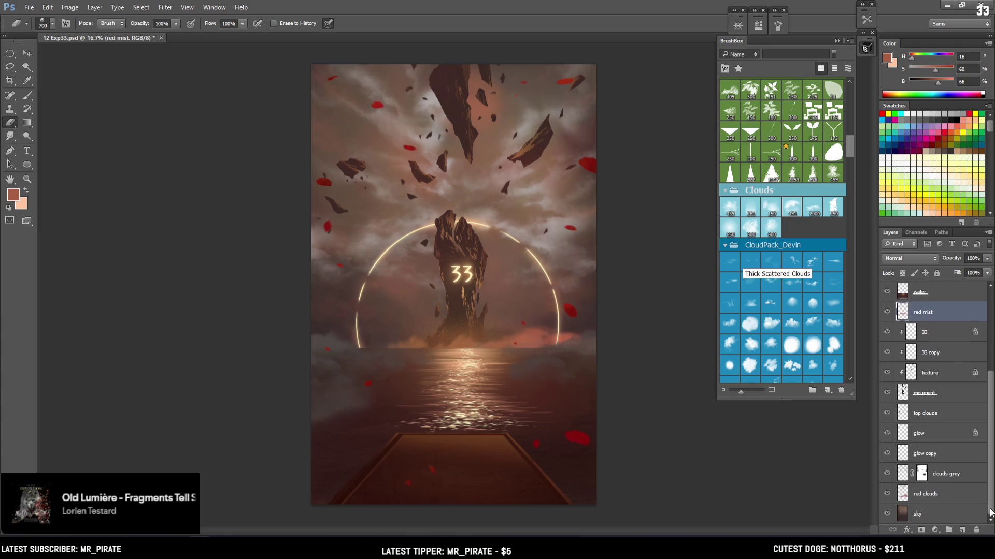
Compare the red clouds layer hidden and shown, then make it the active layer
{"action": "left_click", "coordinate": [886, 494]}
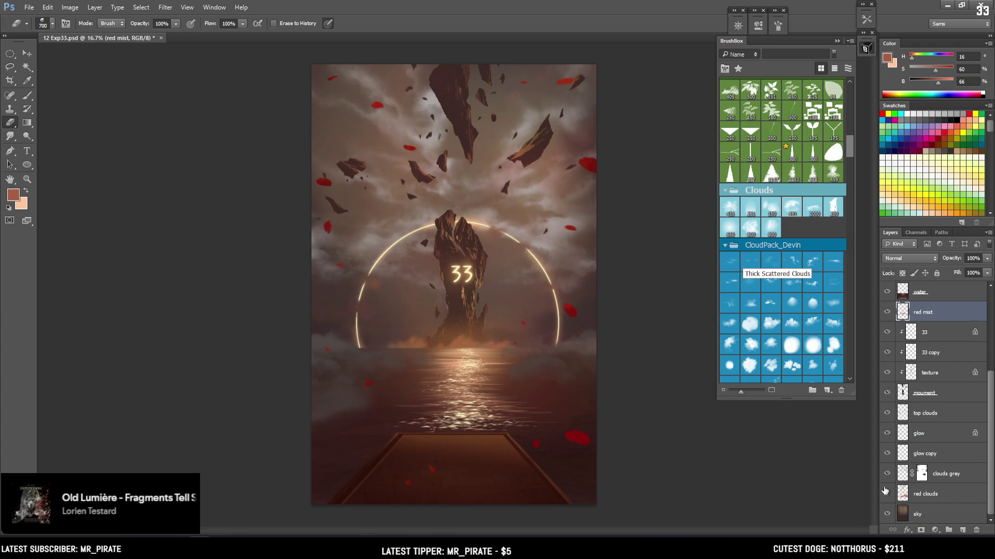
{"action": "left_click", "coordinate": [886, 493]}
{"action": "left_click", "coordinate": [885, 491]}
{"action": "left_click", "coordinate": [885, 491]}
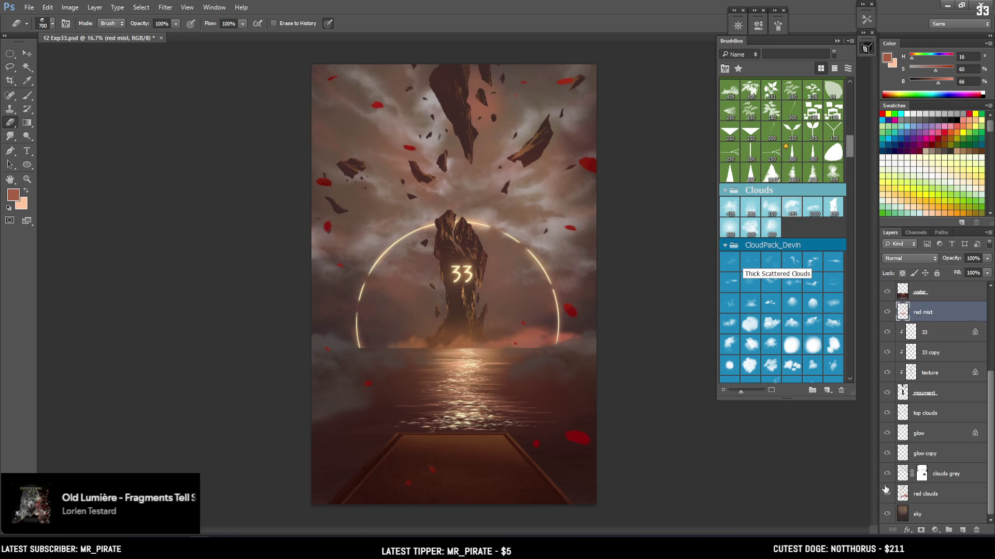
{"action": "left_click", "coordinate": [886, 491]}
{"action": "left_click", "coordinate": [886, 491]}
{"action": "left_click", "coordinate": [907, 487]}
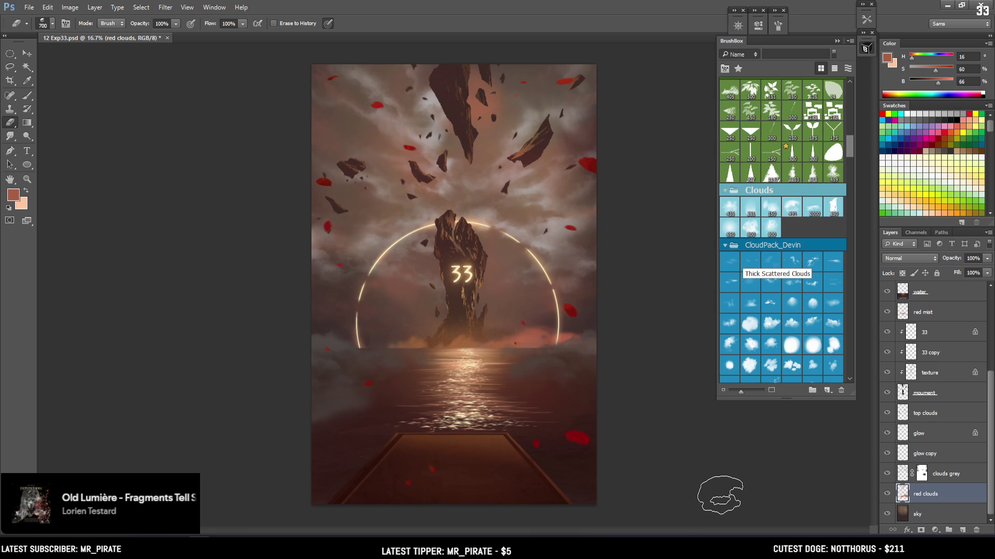
{"action": "scroll", "coordinate": [540, 323], "scroll_direction": "up", "scroll_amount": 1}
{"action": "mouse_move", "coordinate": [596, 295]}
{"action": "left_mouse_down"}
{"action": "mouse_move", "coordinate": [501, 300]}
{"action": "mouse_move", "coordinate": [455, 350]}
{"action": "mouse_move", "coordinate": [488, 337]}
{"action": "mouse_move", "coordinate": [529, 340]}
{"action": "left_mouse_up"}
Sample a scene colour and stamp a soft orange cloud right of the ring
{"action": "key", "text": "b"}
{"action": "left_click", "coordinate": [377, 369], "text": "alt"}
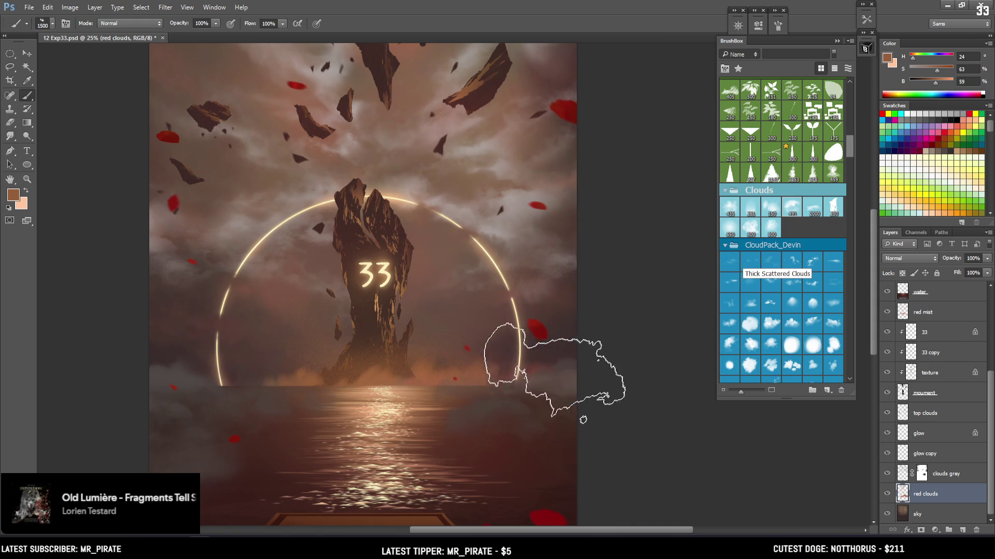
{"action": "key", "text": "bracketright"}
{"action": "key", "text": "bracketright"}
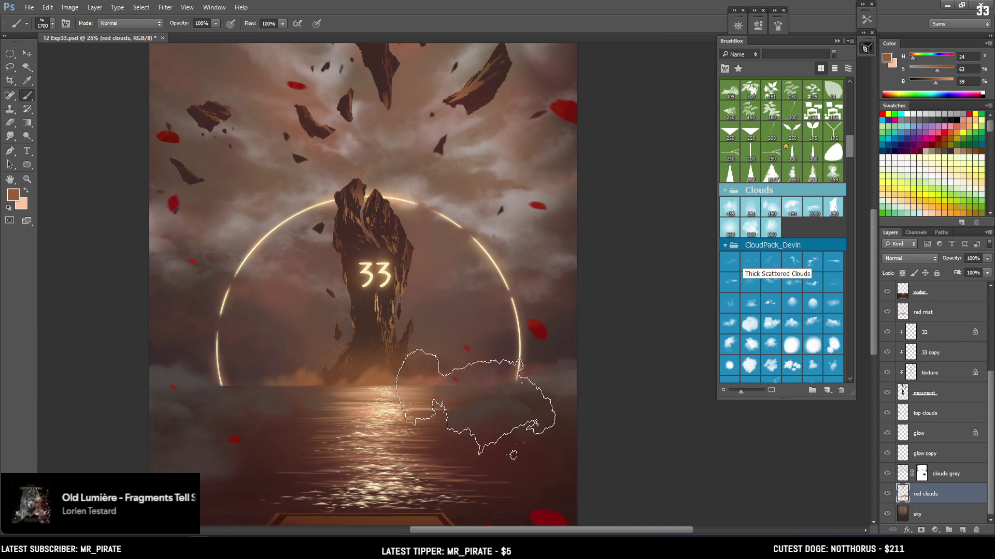
{"action": "key", "text": "e"}
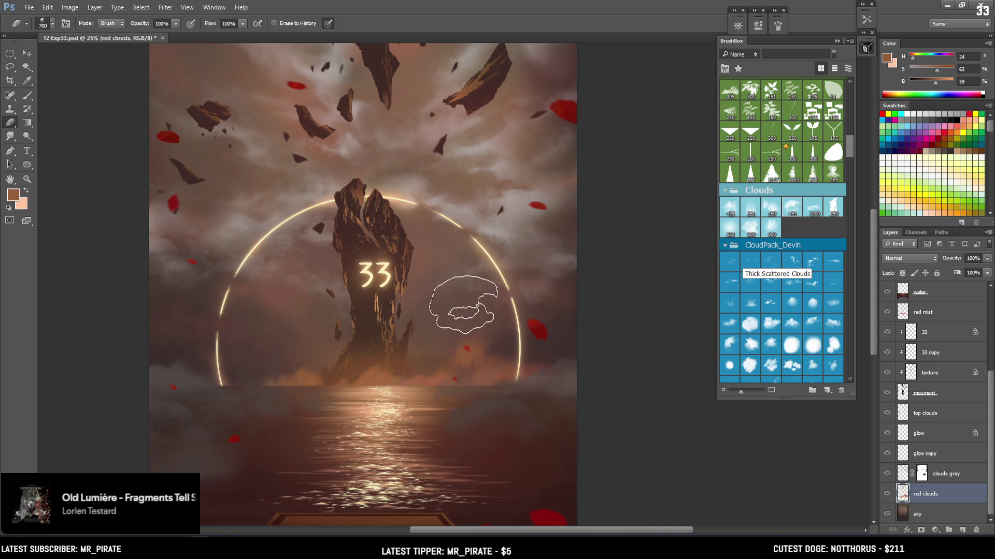
{"action": "key", "text": "b"}
{"action": "left_click", "coordinate": [529, 300]}
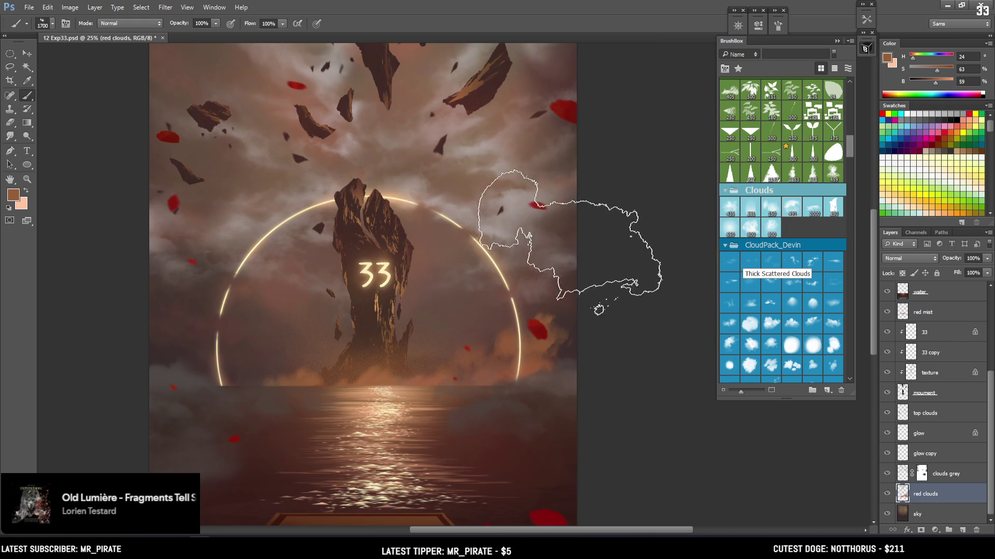
{"action": "key", "text": "e"}
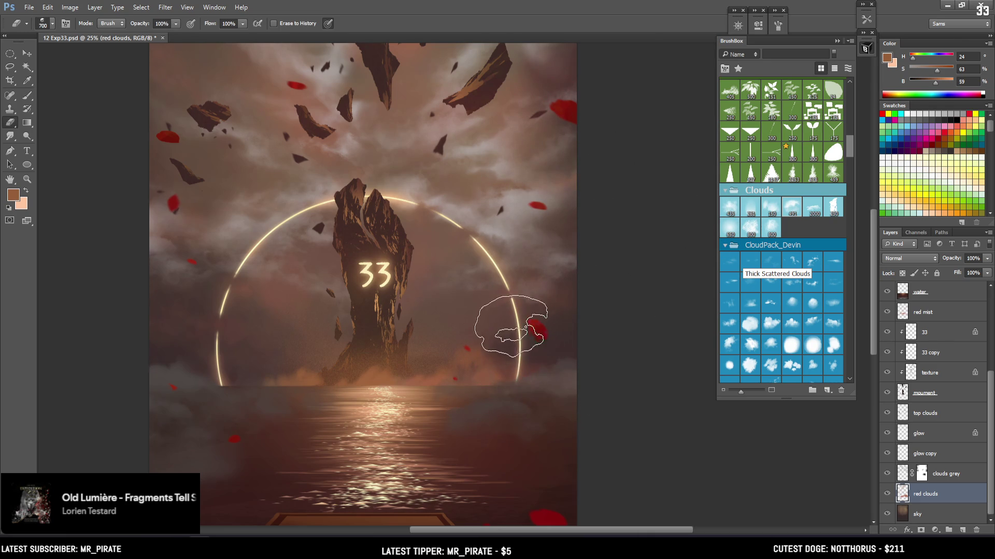
{"action": "key", "text": "b"}
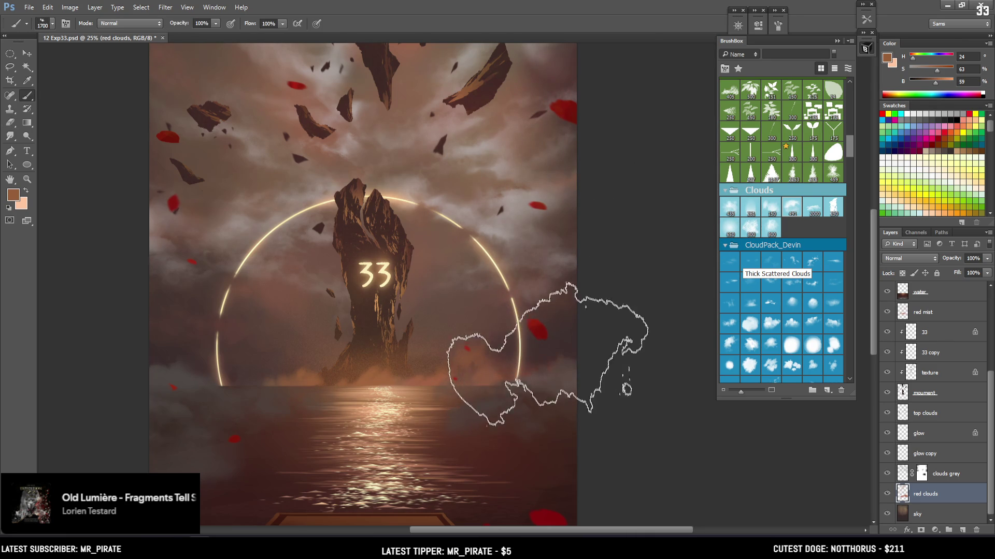
{"action": "key", "text": "e"}
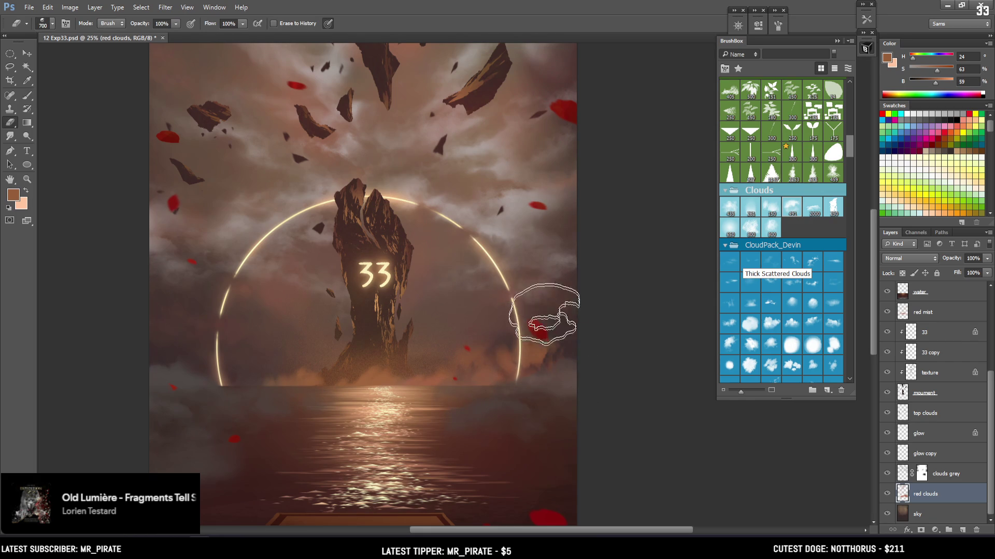
{"action": "key", "text": "b"}
Sample a redder tone from the painting and shrink the cloud brush a little
{"action": "left_click_drag", "start_coordinate": [502, 340], "coordinate": [562, 333]}
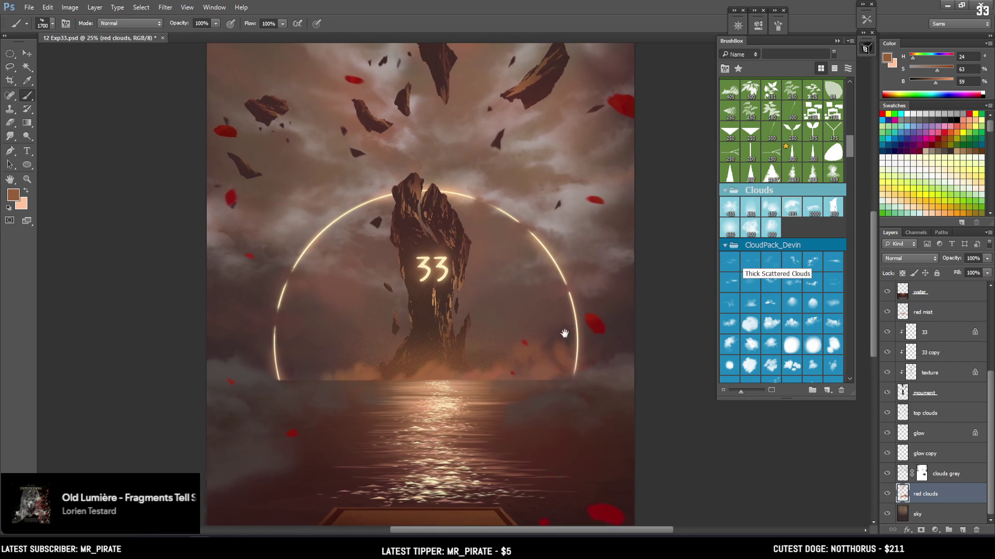
{"action": "left_click", "coordinate": [567, 353], "text": "alt"}
{"action": "key", "text": "bracketleft"}
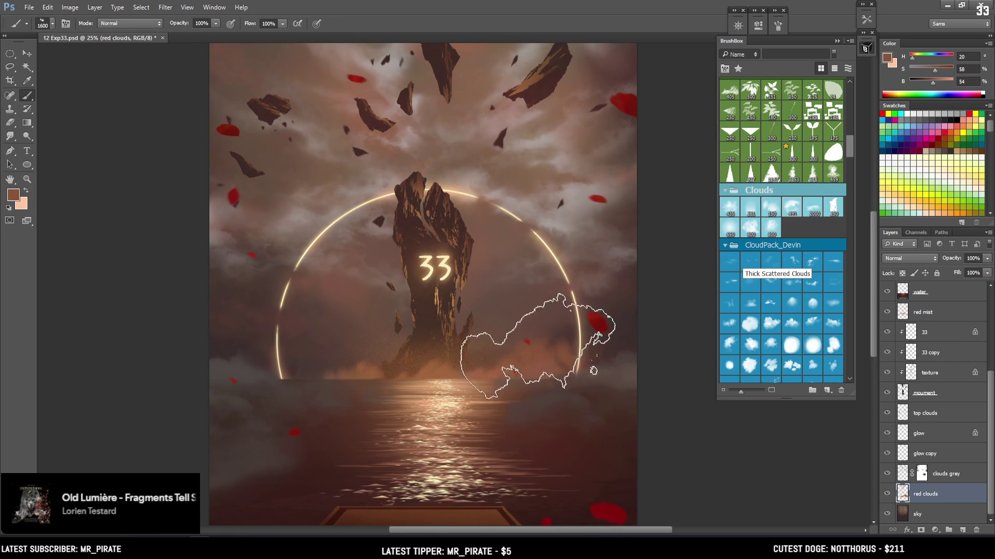
{"action": "key", "text": "bracketleft"}
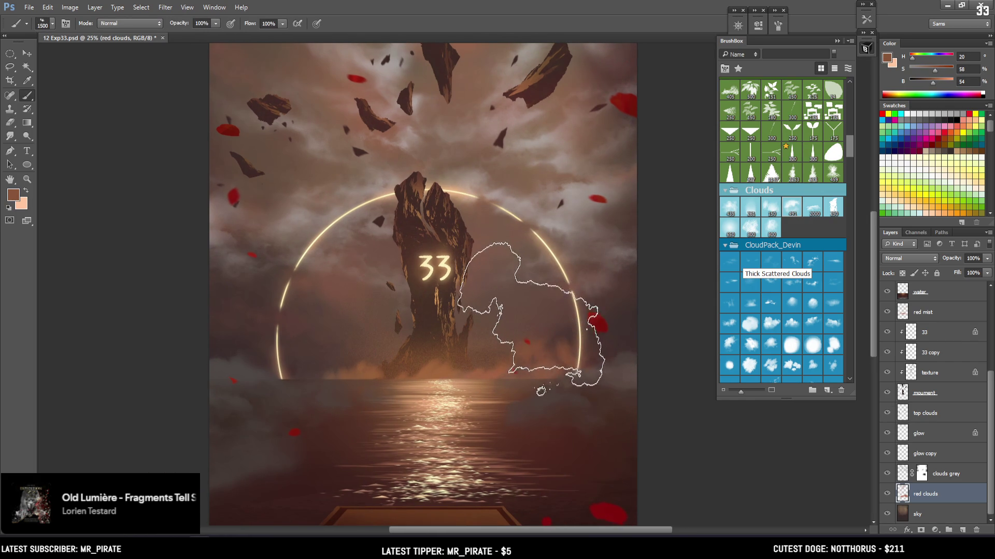
{"action": "key", "text": "e"}
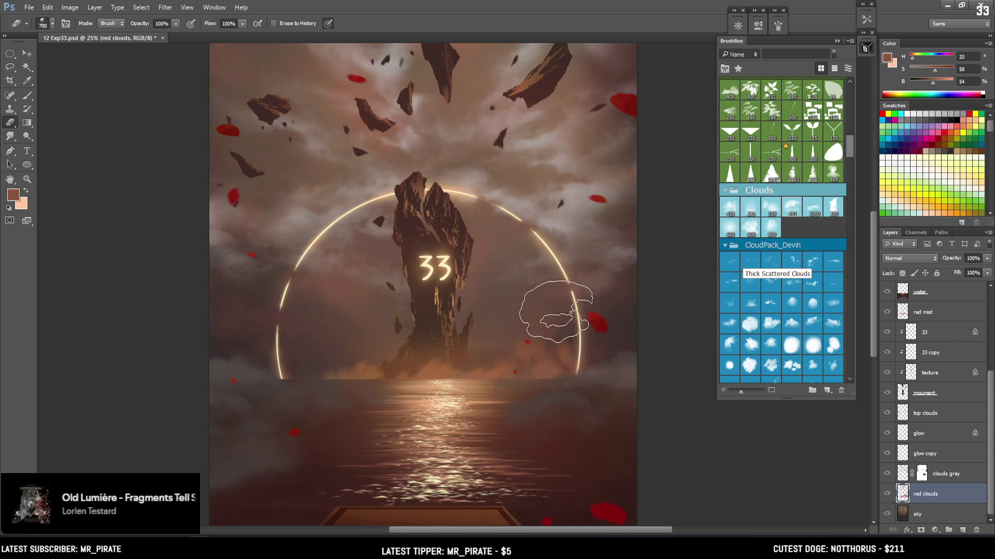
{"action": "mouse_move", "coordinate": [560, 334]}
{"action": "left_mouse_down"}
{"action": "mouse_move", "coordinate": [601, 329]}
{"action": "mouse_move", "coordinate": [543, 342]}
{"action": "mouse_move", "coordinate": [561, 393]}
{"action": "left_mouse_up"}
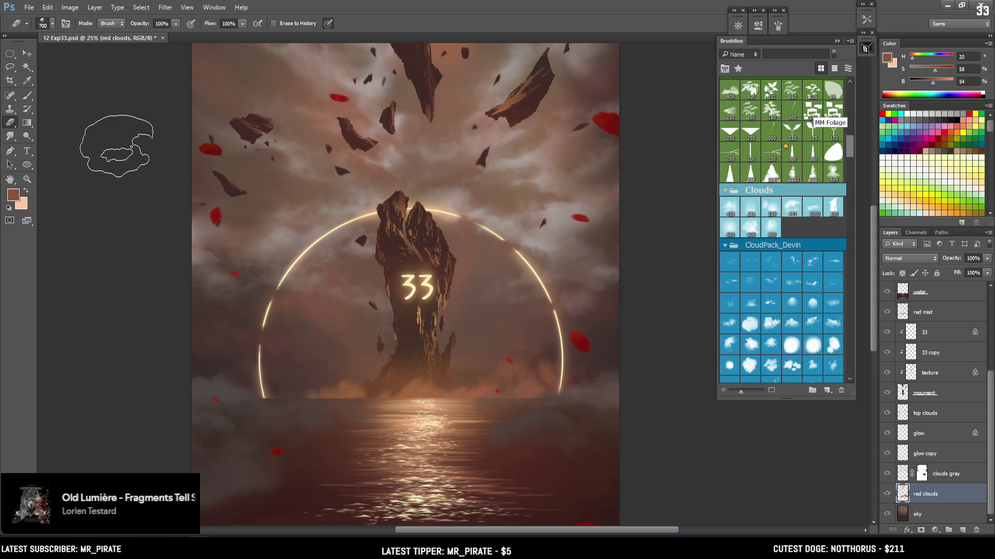
{"action": "left_click_drag", "start_coordinate": [228, 263], "coordinate": [267, 258]}
Stamp dark cloud mist near the horizon with the cloud brush at size 1600
{"action": "key", "text": "b"}
{"action": "left_click", "coordinate": [381, 389], "text": "alt"}
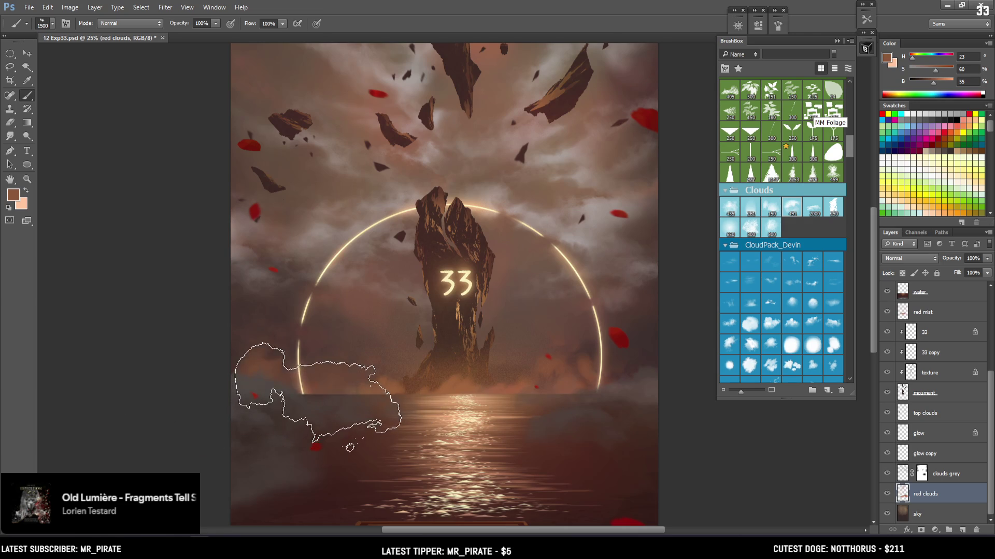
{"action": "left_click", "coordinate": [395, 434]}
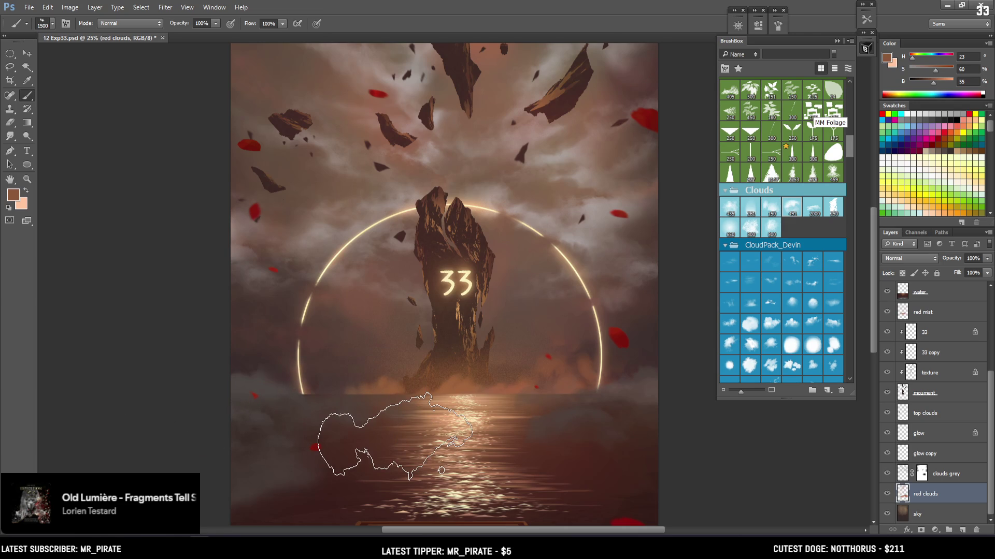
{"action": "key", "text": "bracketright"}
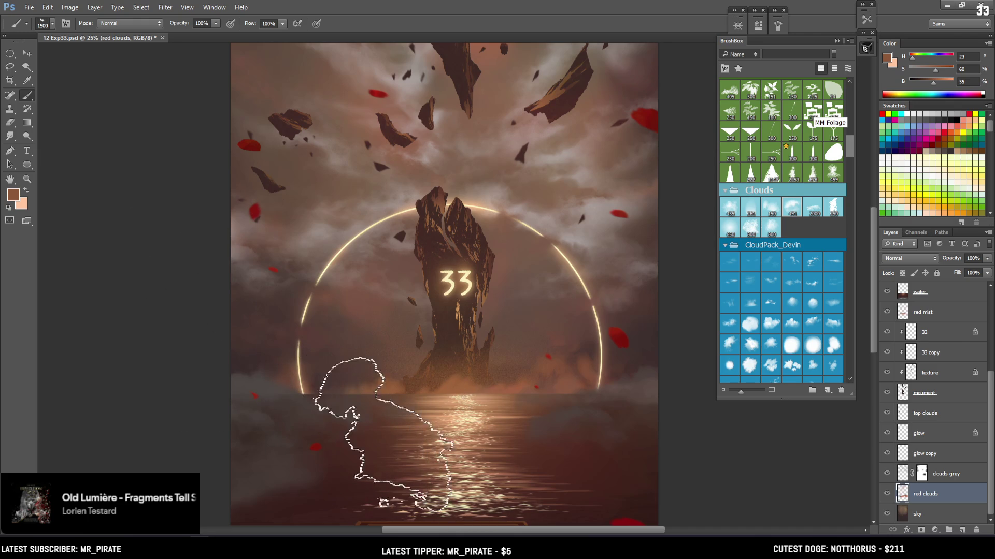
{"action": "key", "text": "bracketleft"}
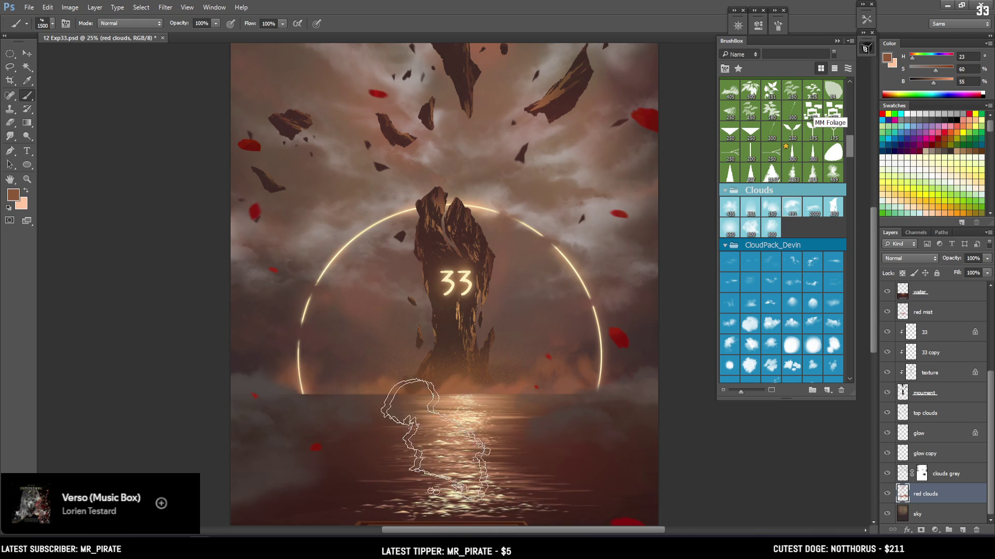
{"action": "key", "text": "bracketright"}
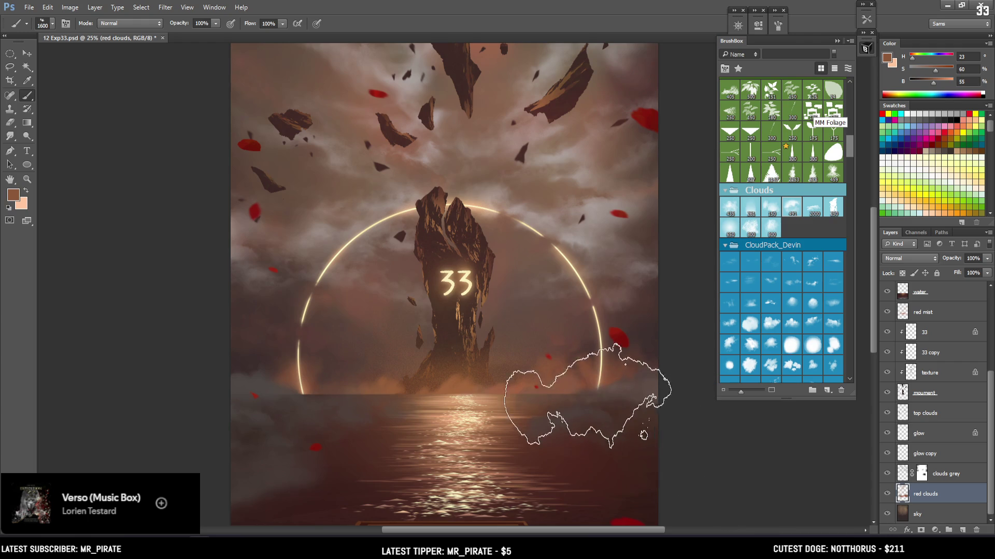
{"action": "key", "text": "ctrl+minus"}
Toggle the red clouds layer off and on to compare the new horizon mist
{"action": "left_click", "coordinate": [887, 493]}
{"action": "left_click", "coordinate": [887, 494]}
{"action": "left_click", "coordinate": [888, 493]}
{"action": "left_click", "coordinate": [888, 493]}
{"action": "key", "text": "e"}
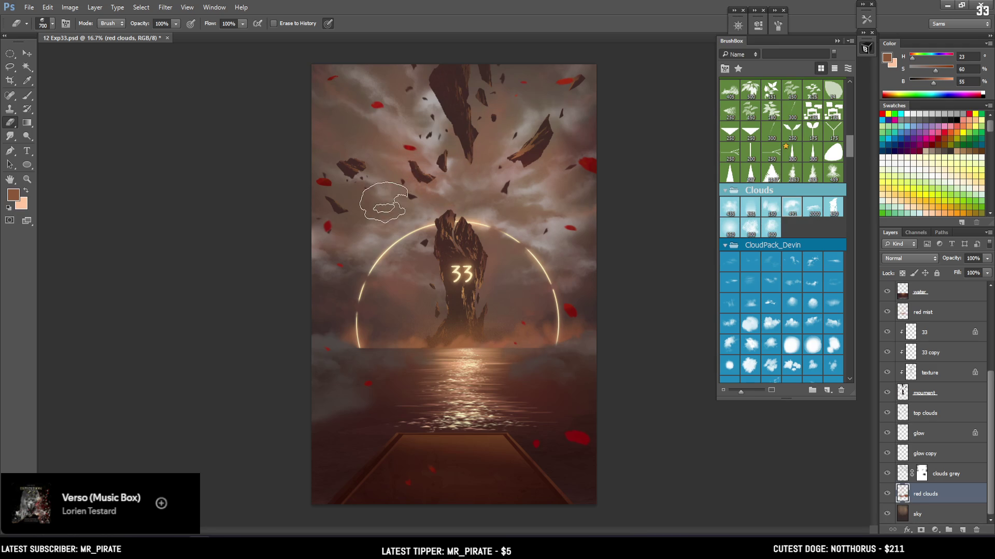
Alternate between the large cloud brush and the eraser to trim excess red cloud mist
{"action": "key", "text": "b"}
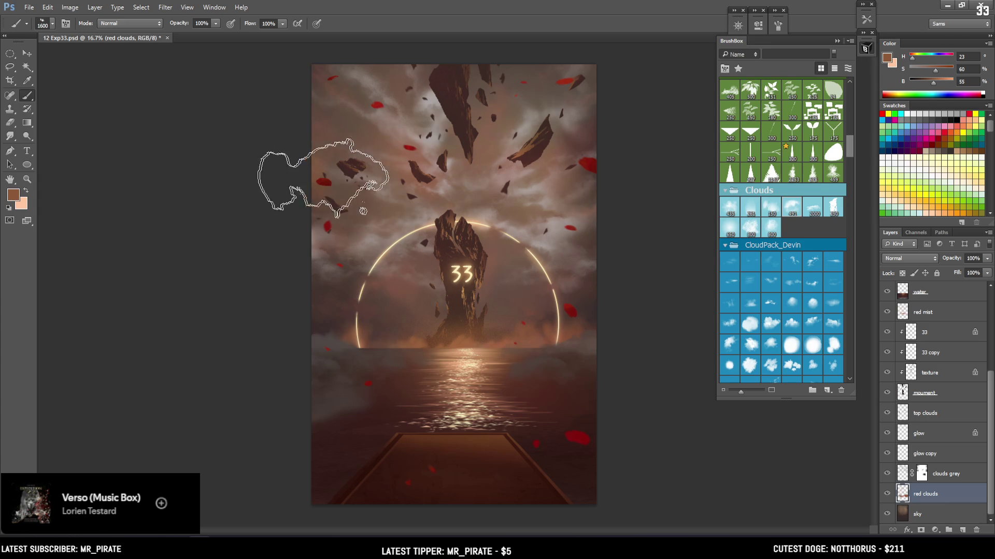
{"action": "key", "text": "e"}
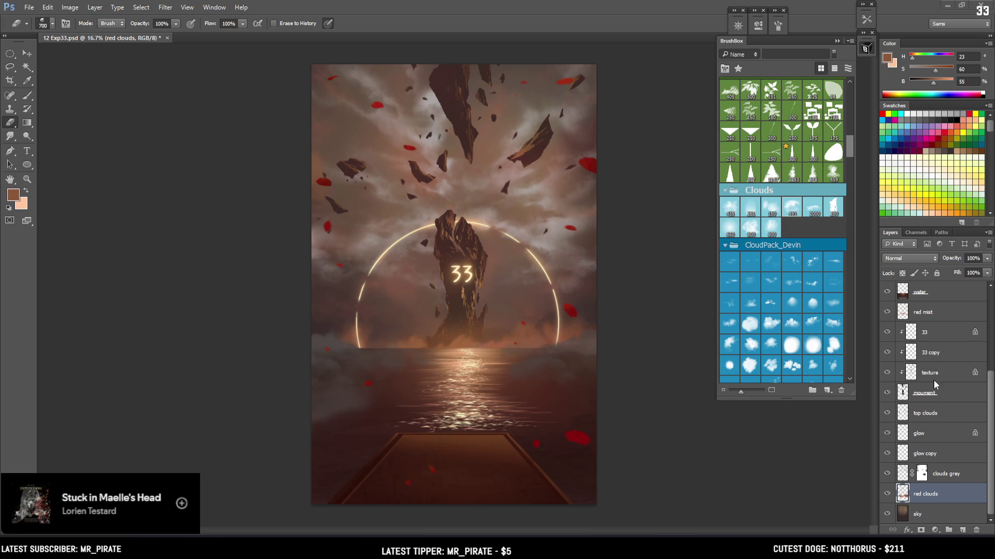
Check the red petals by toggling their visibility, then select the red petals layer
{"action": "scroll", "coordinate": [928, 362], "scroll_direction": "up", "scroll_amount": 5}
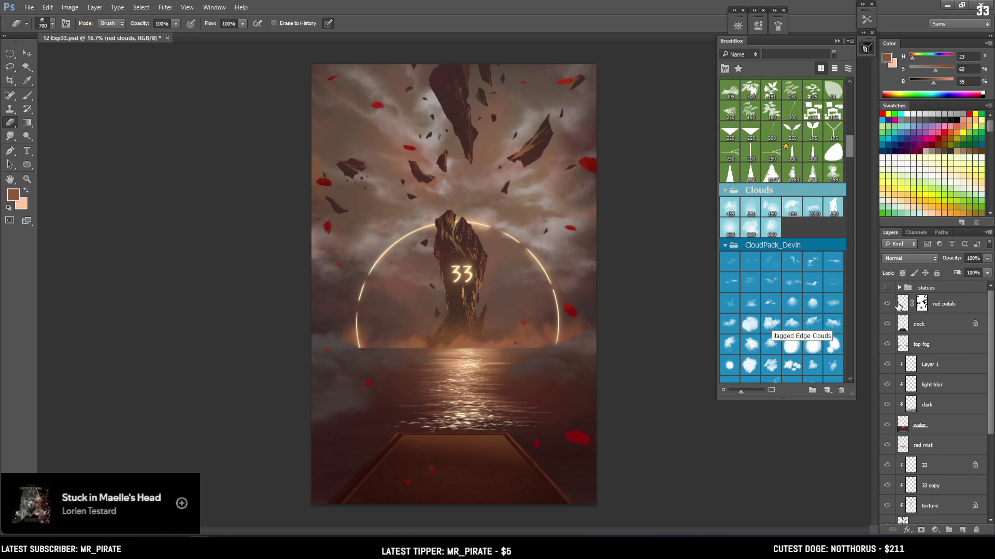
{"action": "left_click", "coordinate": [889, 304]}
{"action": "left_click", "coordinate": [888, 304]}
{"action": "left_click", "coordinate": [889, 305]}
{"action": "left_click", "coordinate": [888, 304]}
{"action": "left_click", "coordinate": [942, 308]}
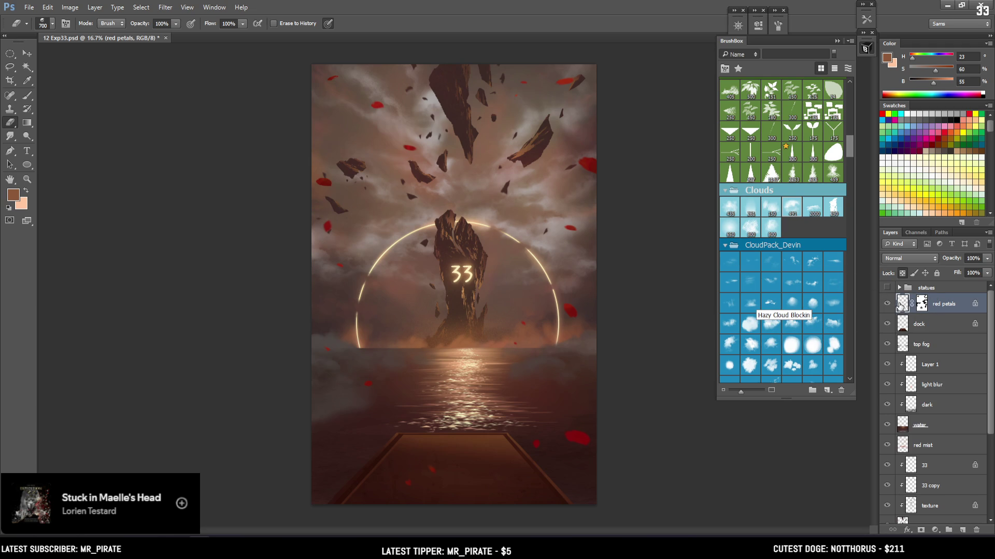
Sample and darken the petal red with a round 500 px brush, then enlarge the lower-right petal at size 250
{"action": "key", "text": "b"}
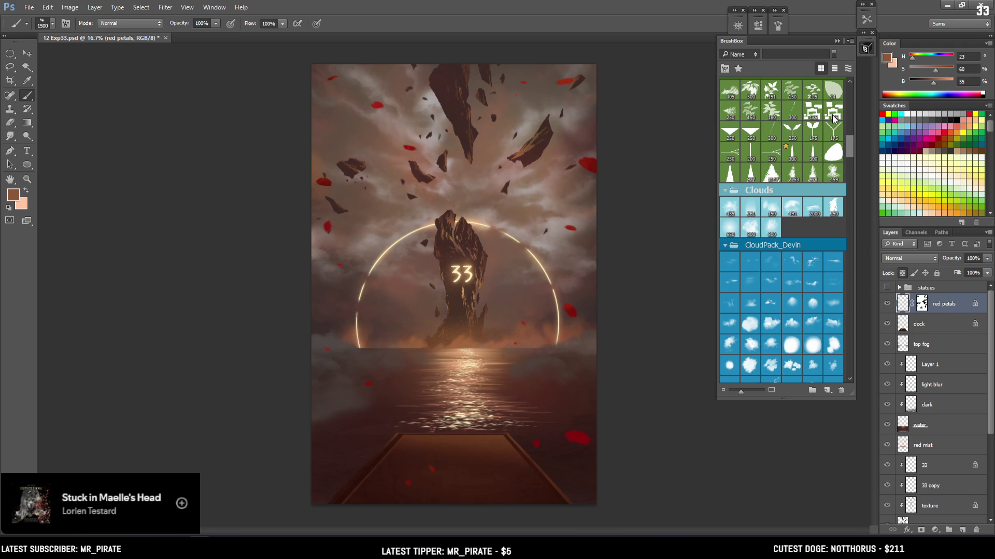
{"action": "scroll", "coordinate": [824, 135], "scroll_direction": "up", "scroll_amount": 5}
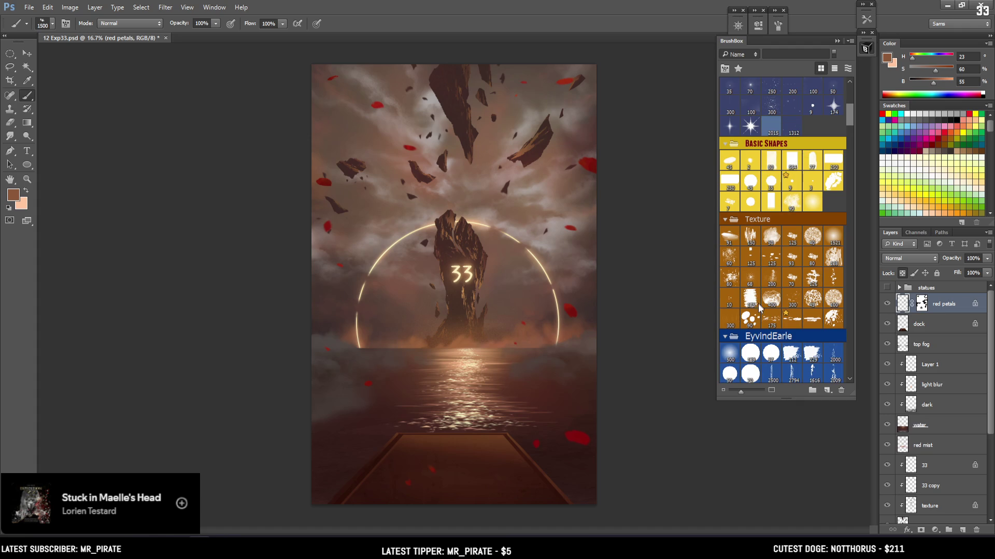
{"action": "left_click", "coordinate": [730, 355]}
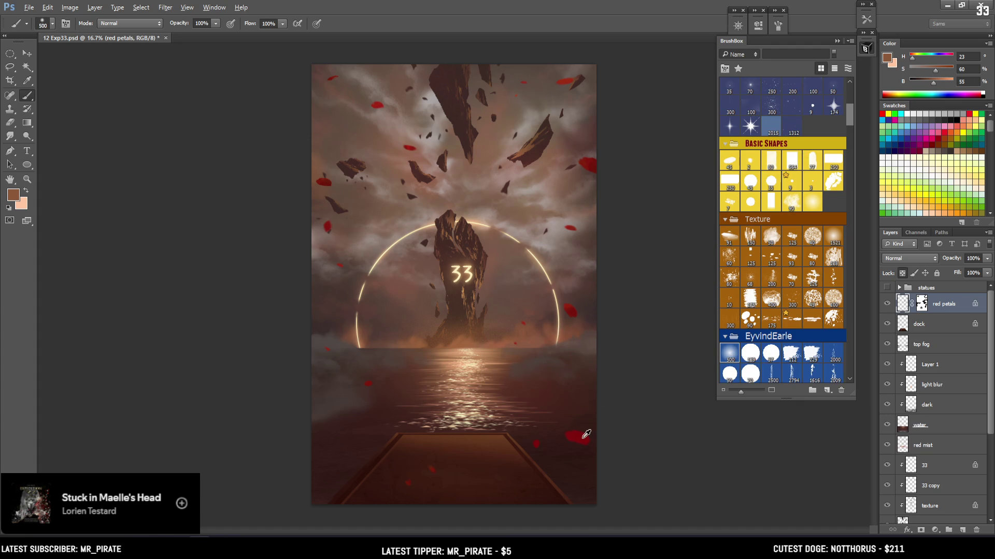
{"action": "left_click", "coordinate": [579, 438], "text": "alt"}
{"action": "left_click_drag", "start_coordinate": [931, 83], "coordinate": [921, 92]}
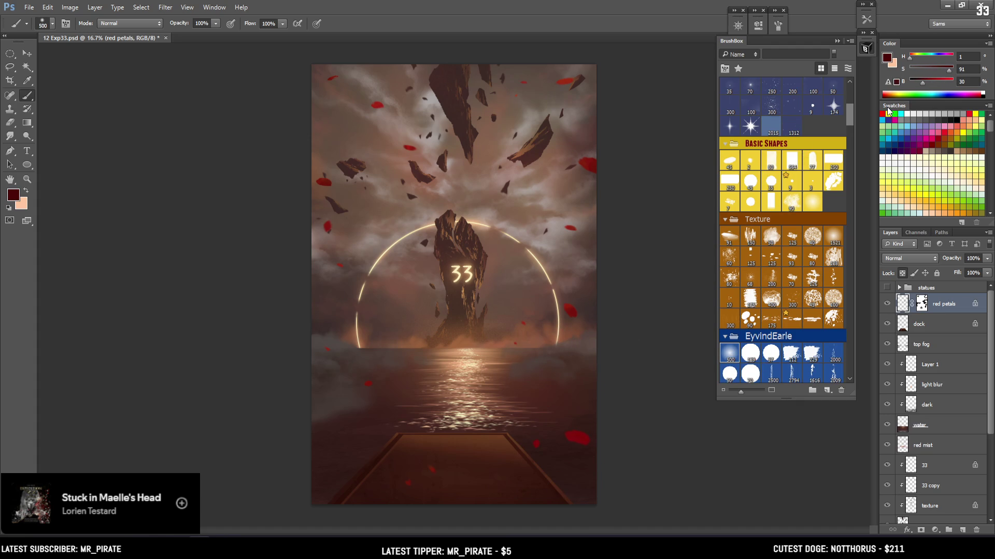
{"action": "key", "text": "bracketleft"}
{"action": "key", "text": "bracketleft"}
{"action": "key", "text": "bracketleft"}
{"action": "key", "text": "bracketright"}
{"action": "key", "text": "bracketright"}
{"action": "key", "text": "bracketright"}
{"action": "key", "text": "bracketleft"}
{"action": "key", "text": "bracketleft"}
{"action": "key", "text": "bracketleft"}
{"action": "left_click", "coordinate": [564, 302]}
{"action": "key", "text": "bracketright"}
{"action": "key", "text": "bracketright"}
{"action": "key", "text": "bracketright"}
{"action": "key", "text": "bracketright"}
Zoom to 25% and touch up petals around the ring and upper sky, brush sizes 250–400
{"action": "key", "text": "ctrl+plus"}
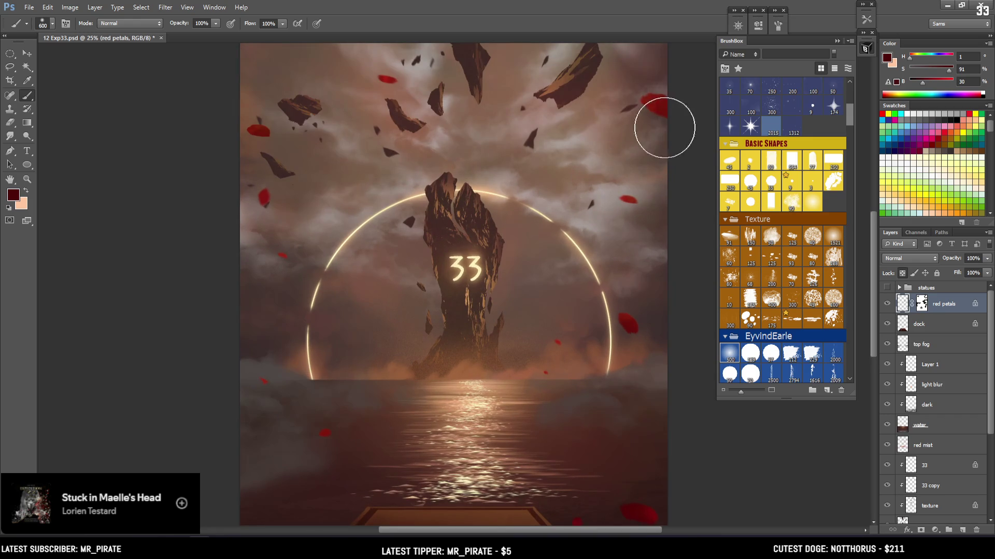
{"action": "key", "text": "bracketleft"}
{"action": "key", "text": "bracketleft"}
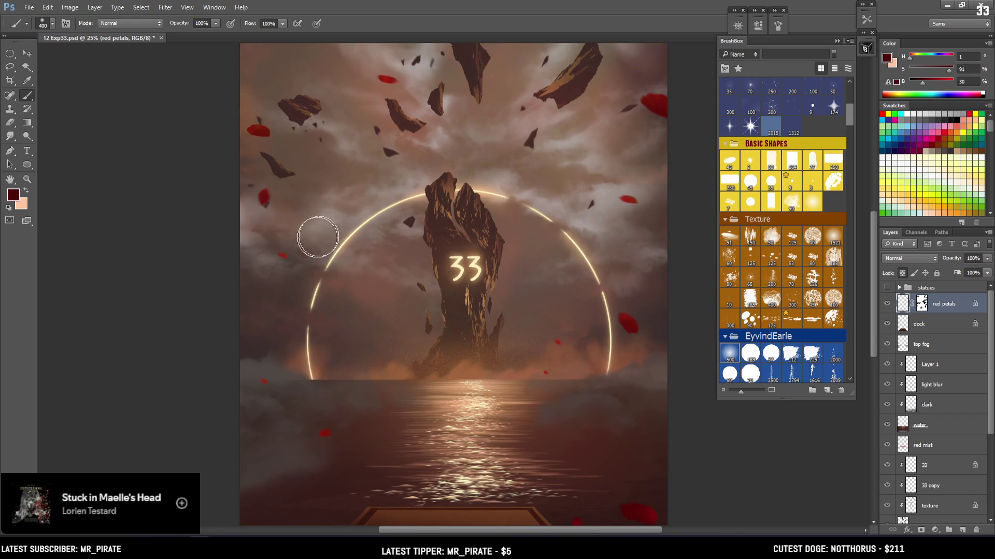
{"action": "key", "text": "bracketleft"}
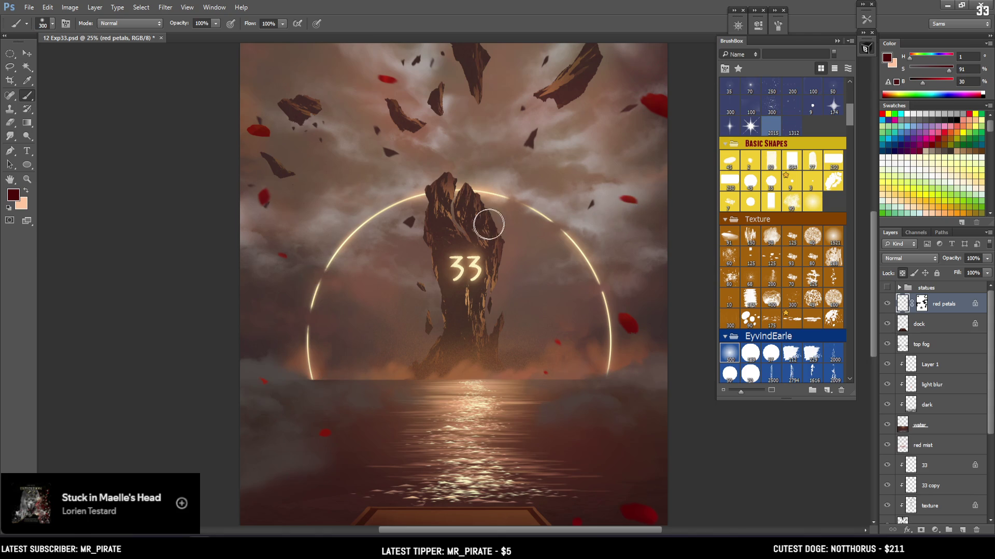
{"action": "left_click_drag", "start_coordinate": [516, 207], "coordinate": [486, 169]}
{"action": "key", "text": "bracketleft"}
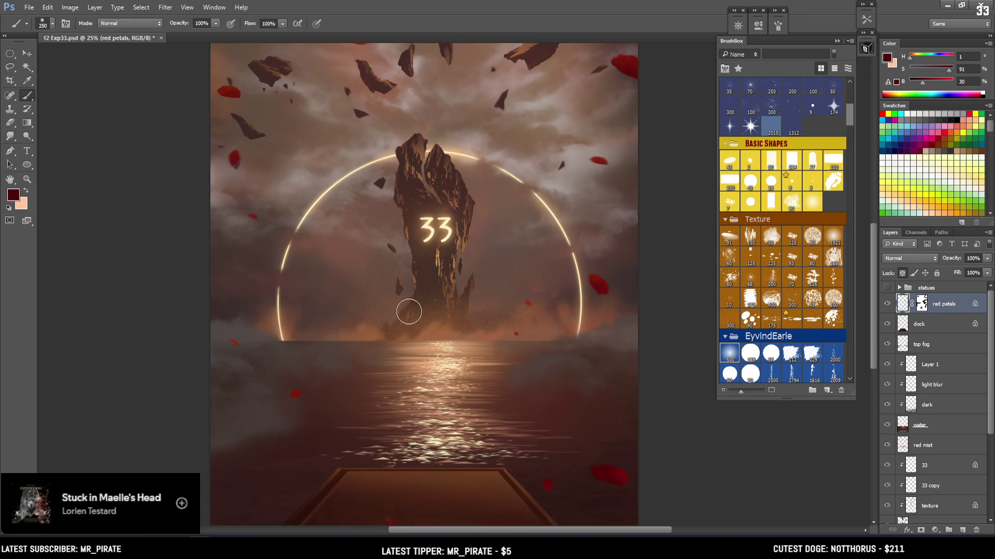
{"action": "scroll", "coordinate": [255, 346], "scroll_direction": "up", "scroll_amount": 5}
{"action": "key", "text": "bracketright"}
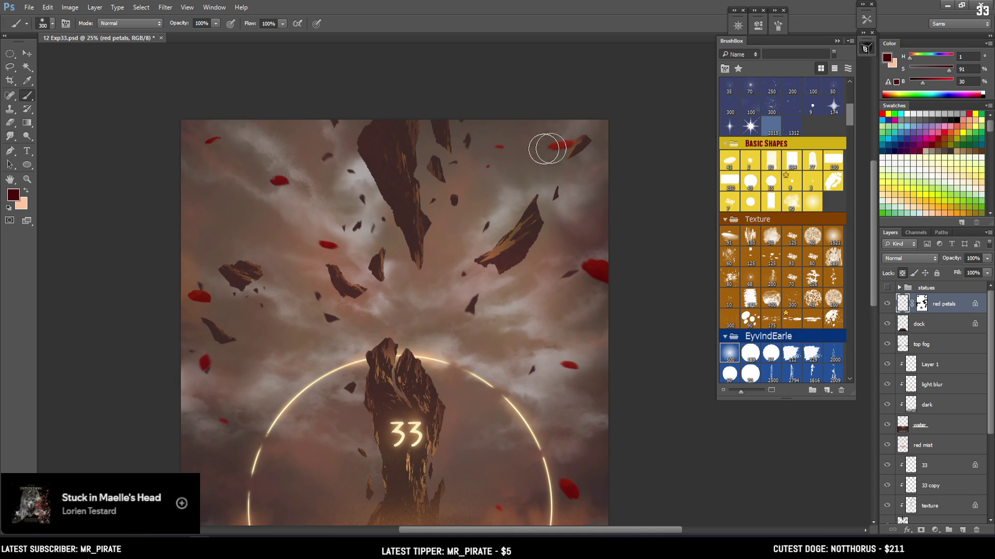
{"action": "key", "text": "r"}
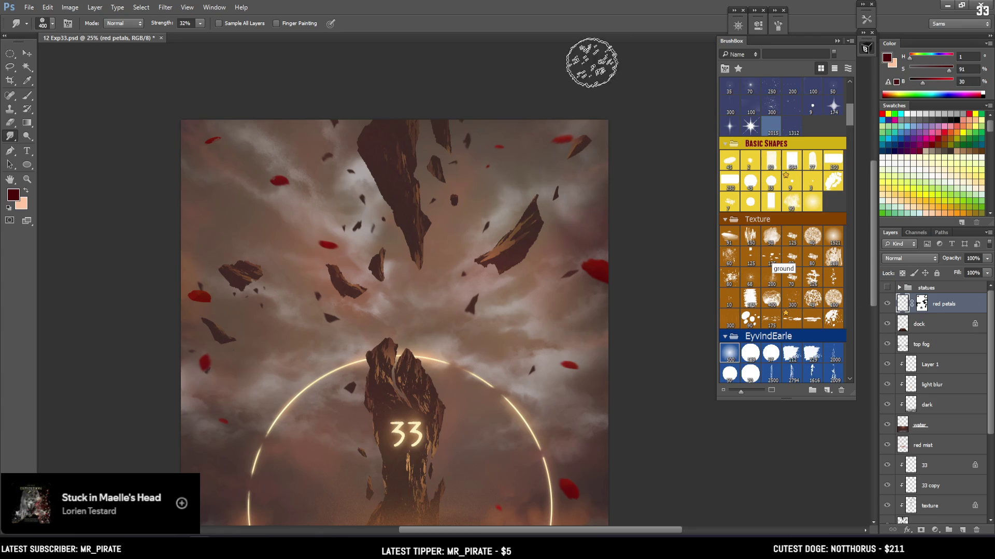
Smudge the upper petal edges at 32% strength with sizes 150–400, then zoom out to 16.7%
{"action": "scroll", "coordinate": [568, 181], "scroll_direction": "down", "scroll_amount": 5}
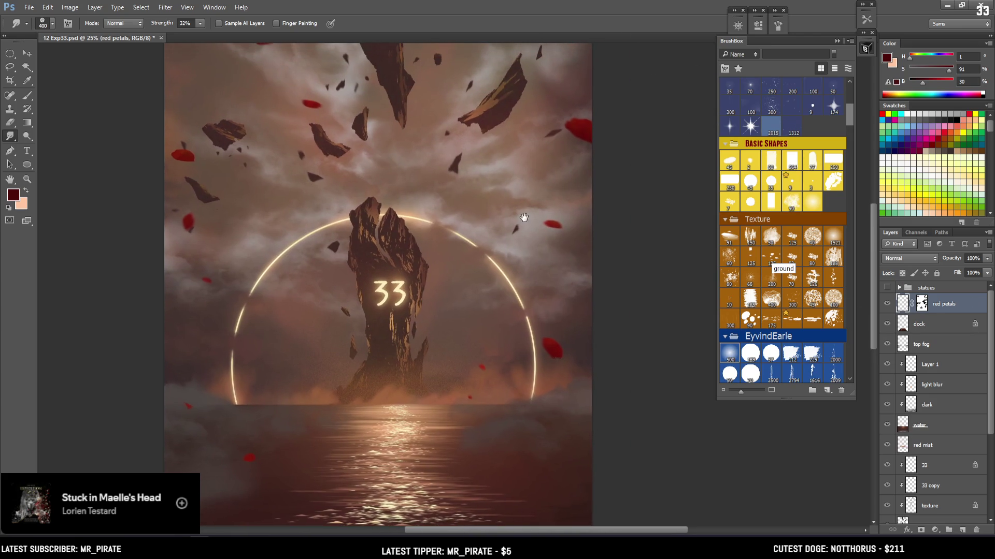
{"action": "key", "text": "bracketleft"}
{"action": "key", "text": "bracketleft"}
{"action": "mouse_move", "coordinate": [526, 160]}
{"action": "left_mouse_down"}
{"action": "mouse_move", "coordinate": [540, 215]}
{"action": "mouse_move", "coordinate": [563, 175]}
{"action": "mouse_move", "coordinate": [547, 191]}
{"action": "mouse_move", "coordinate": [551, 239]}
{"action": "mouse_move", "coordinate": [567, 118]}
{"action": "left_mouse_up"}
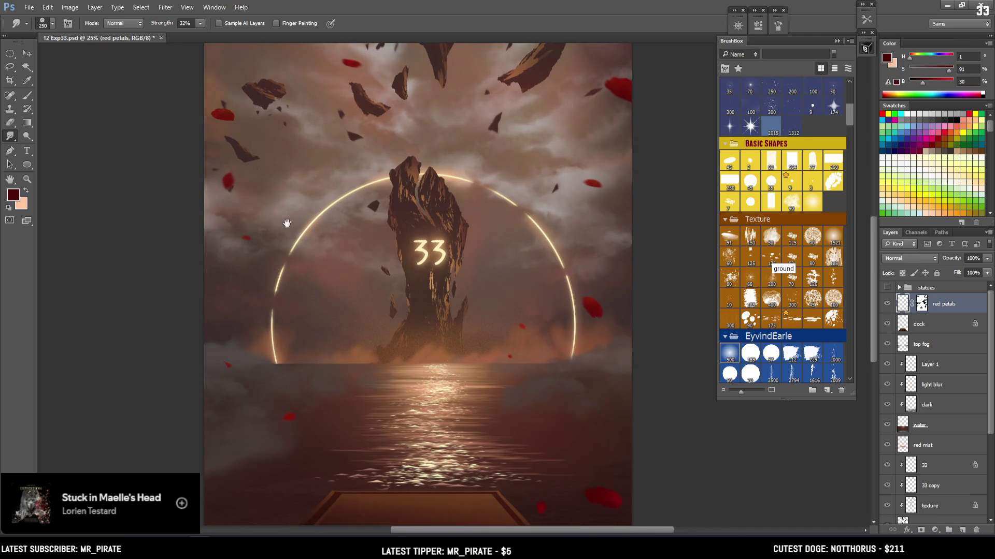
{"action": "left_click_drag", "start_coordinate": [270, 211], "coordinate": [277, 261]}
{"action": "key", "text": "bracketright"}
{"action": "key", "text": "bracketright"}
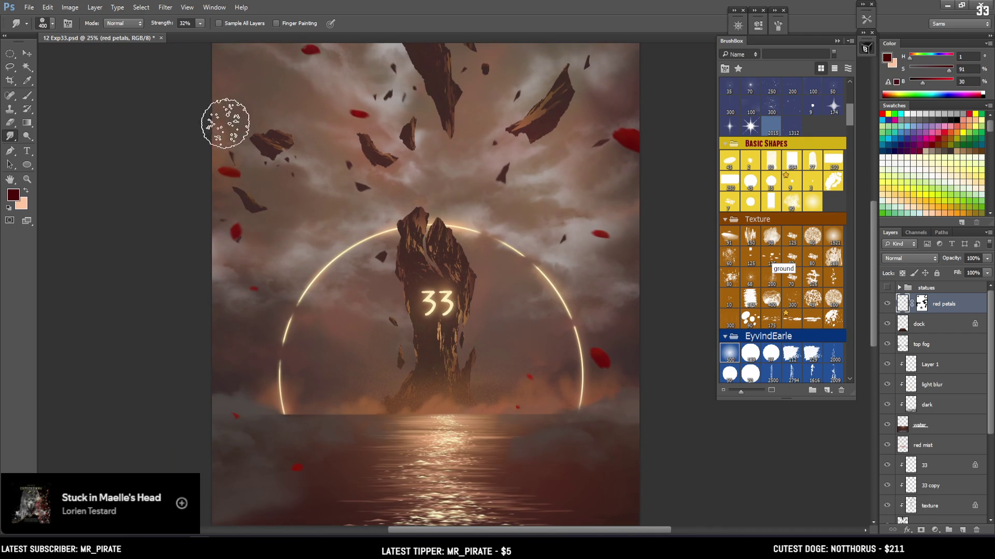
{"action": "key", "text": "bracketleft"}
{"action": "key", "text": "bracketleft"}
{"action": "key", "text": "bracketleft"}
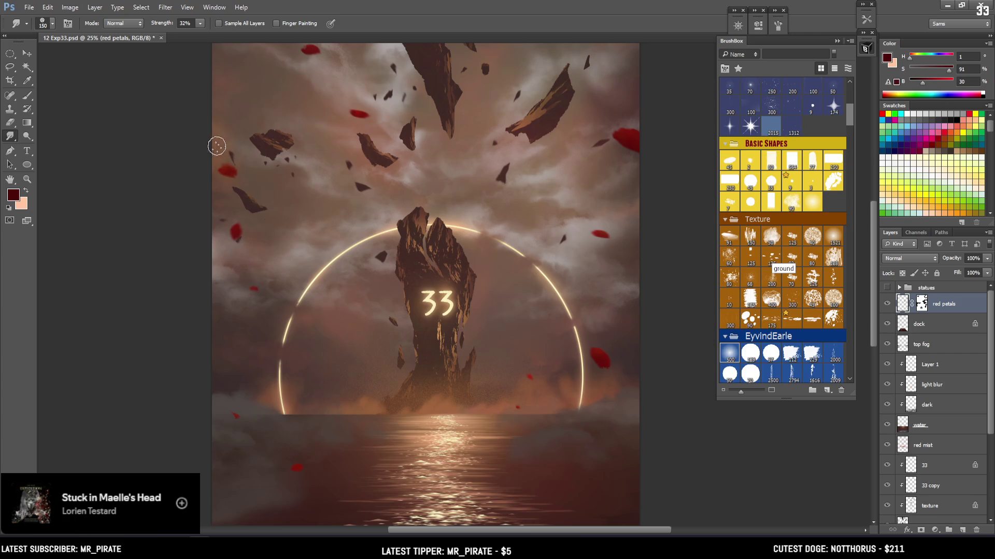
{"action": "scroll", "coordinate": [300, 115], "scroll_direction": "up", "scroll_amount": 1}
{"action": "scroll", "coordinate": [300, 116], "scroll_direction": "right", "scroll_amount": 2}
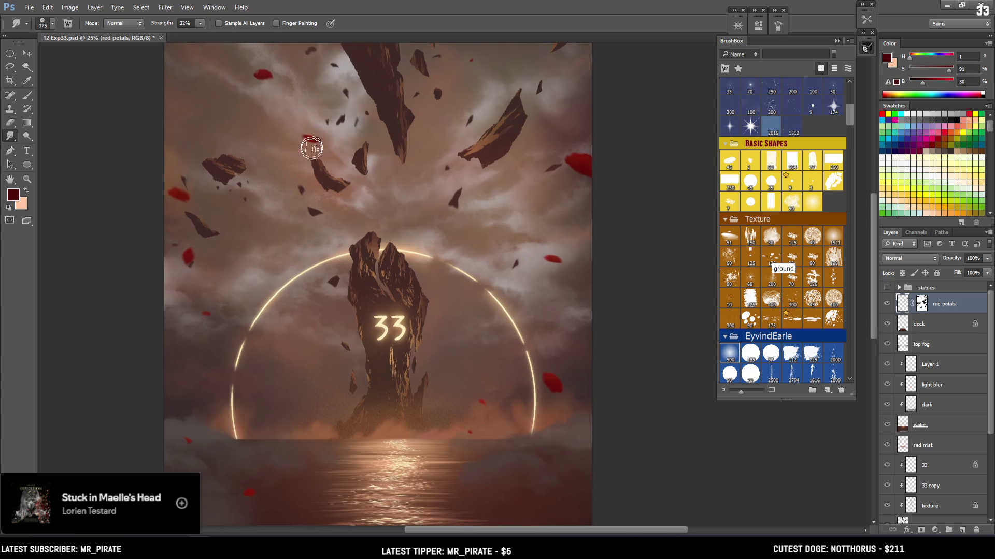
{"action": "key", "text": "ctrl+minus"}
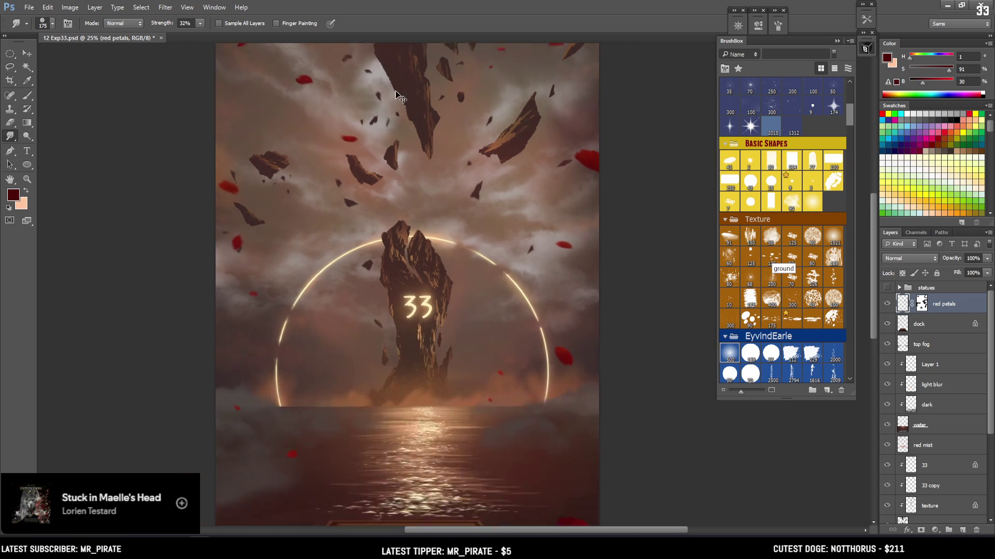